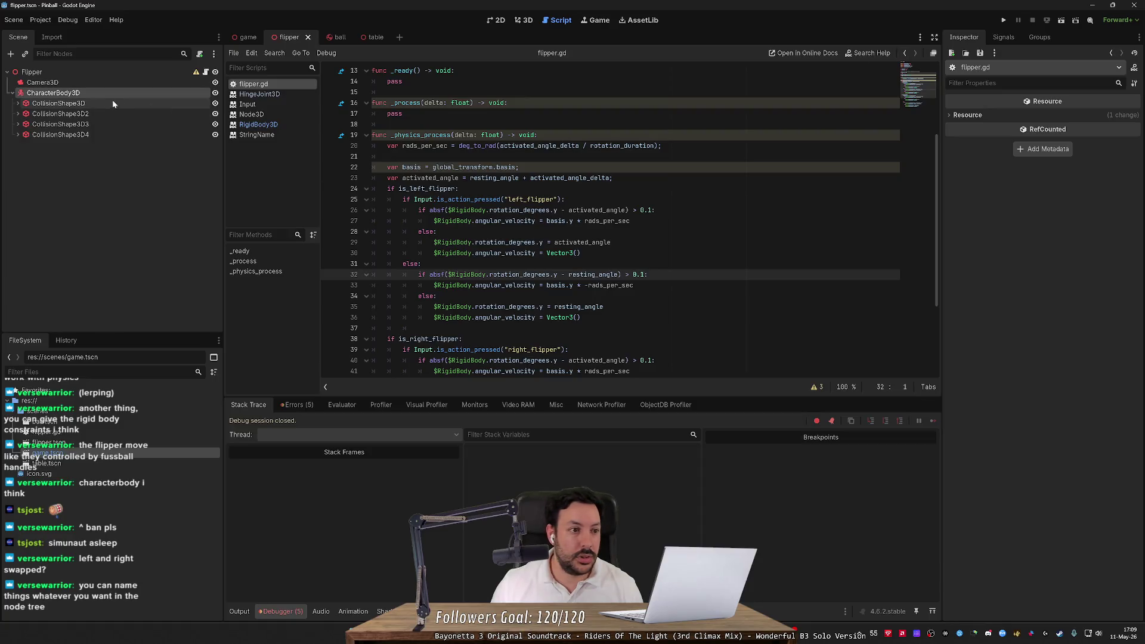
Replace every $RigidBody reference in flipper.gd with $CharacterBody3D and run the project
double_click(468, 210)
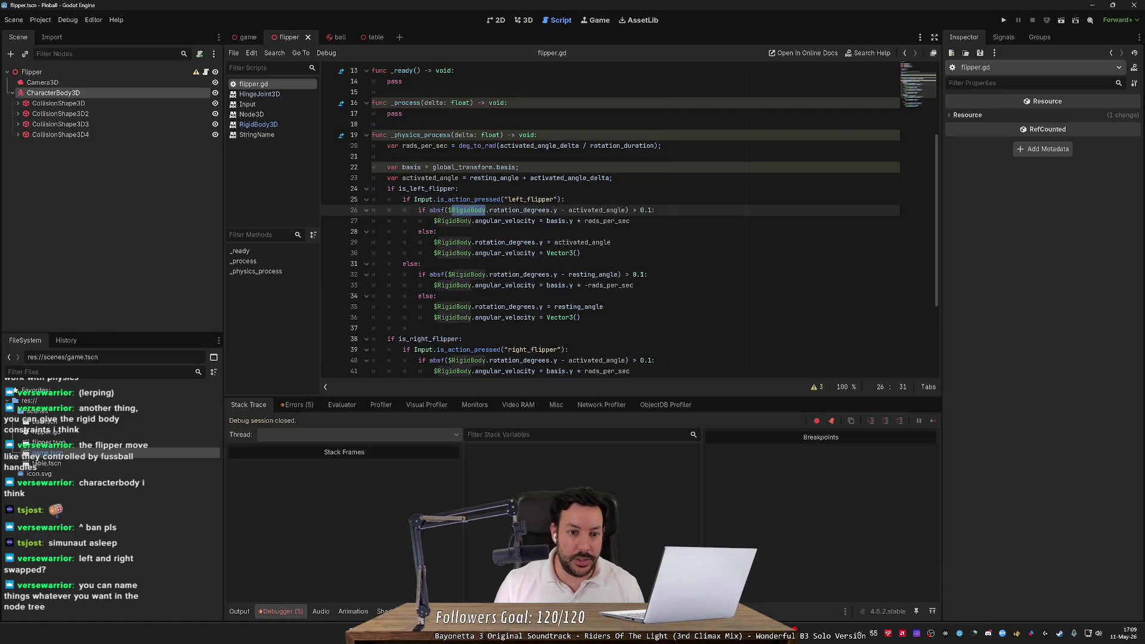
left_click_drag(448, 210, 487, 210)
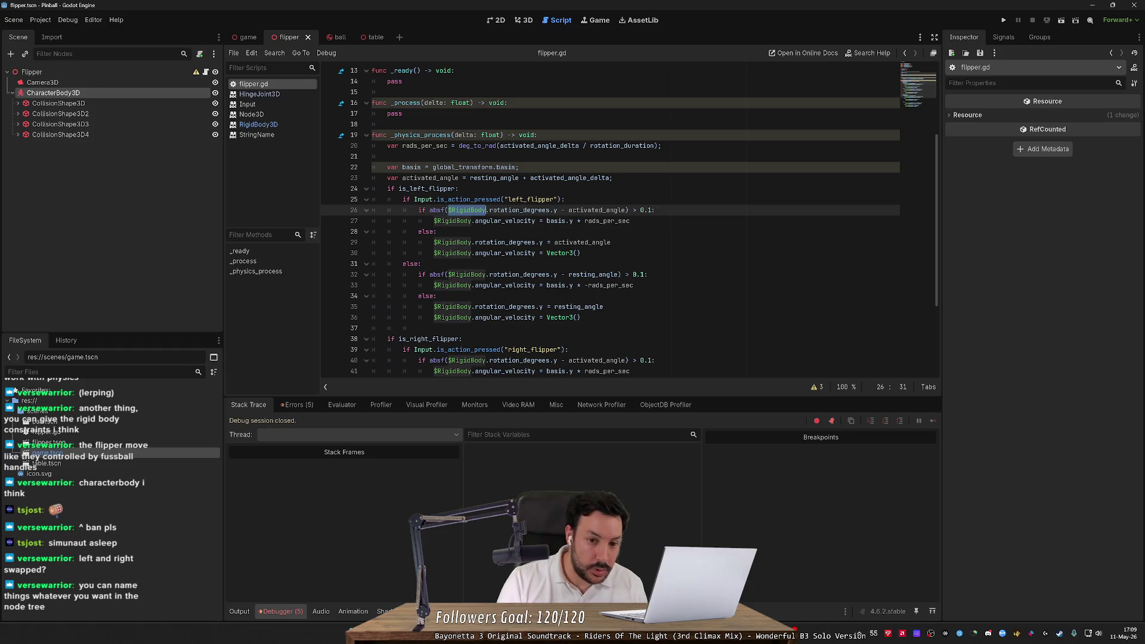
scroll(608, 221, "down", 3)
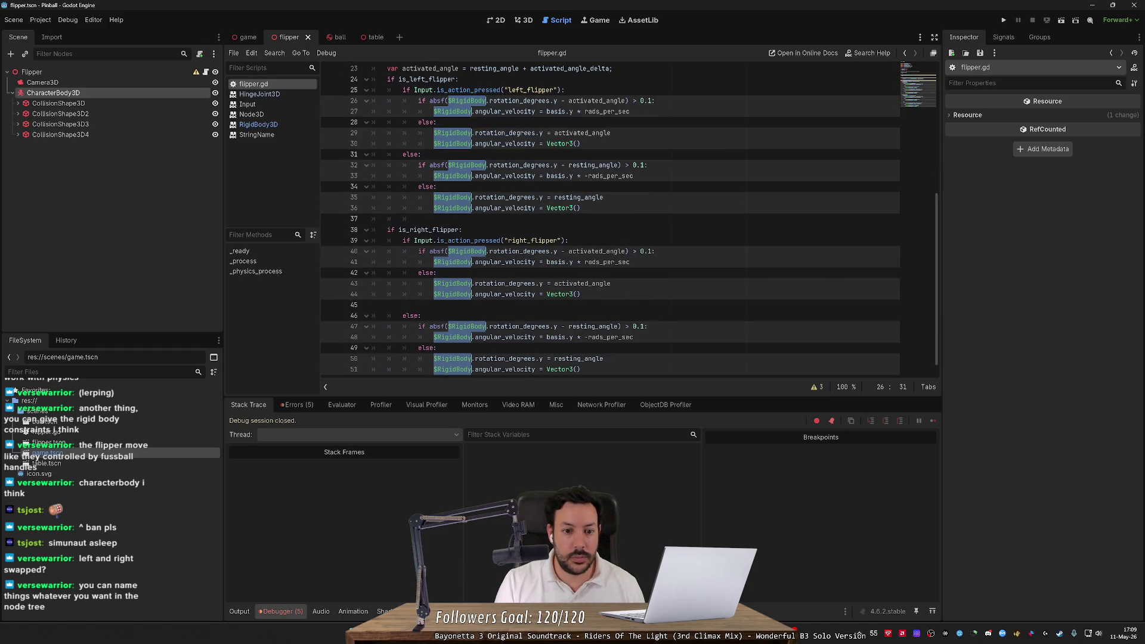
type("$CharacterBody3D")
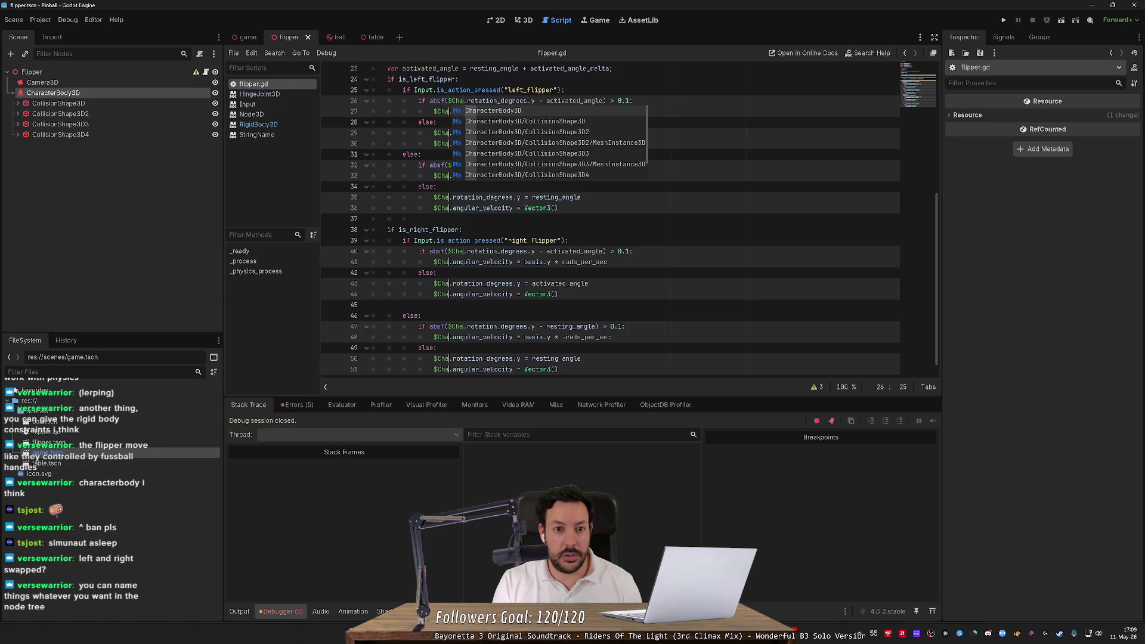
left_click(1004, 20)
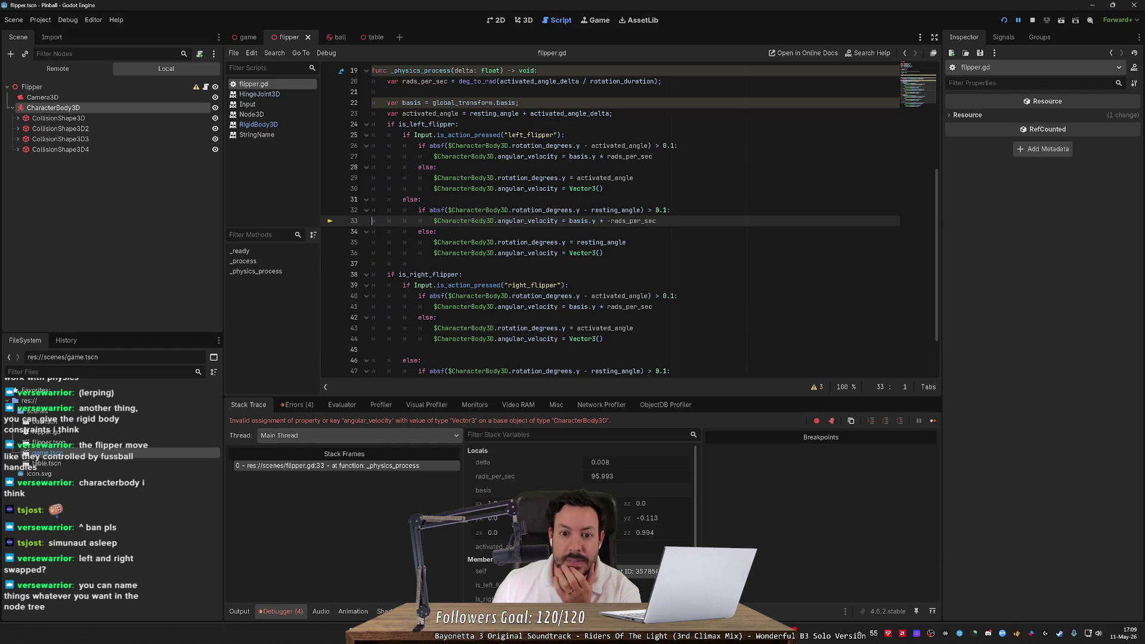
mouse_move(581, 253)
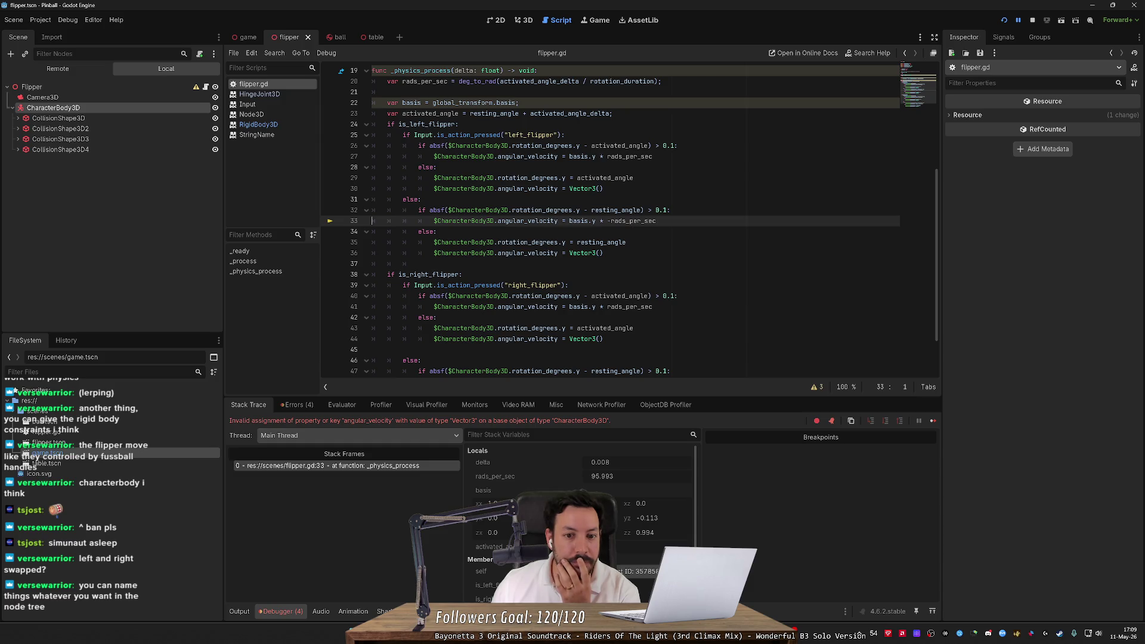
double_click(519, 221)
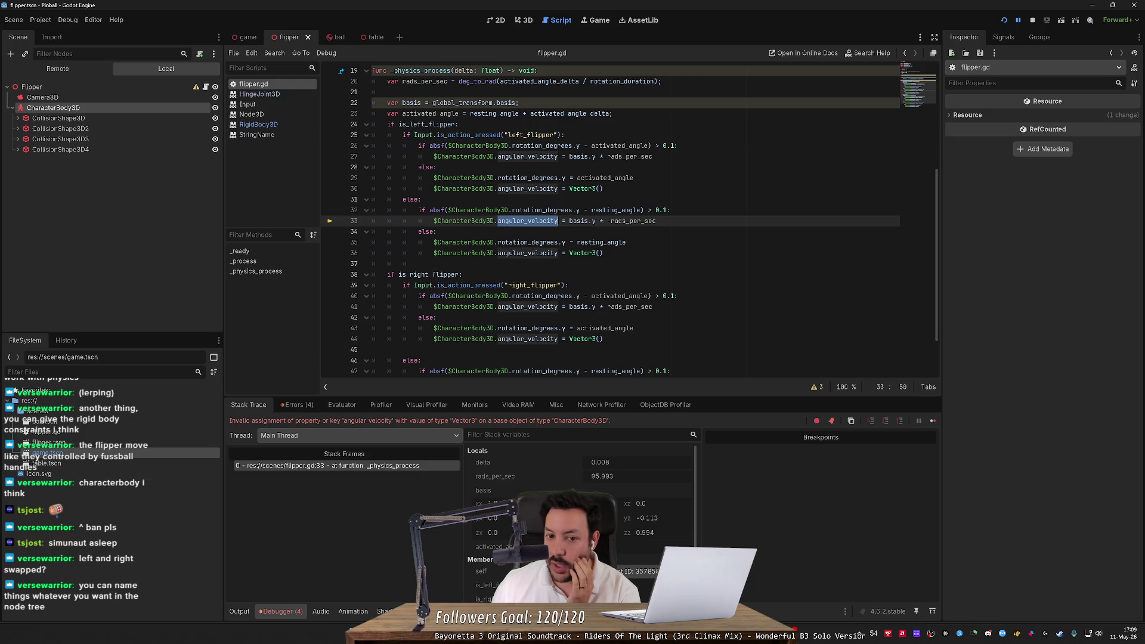
Switch to the Remote scene tree and select the live Right Flipper's CharacterBody3D
left_click(43, 98)
left_click(49, 108)
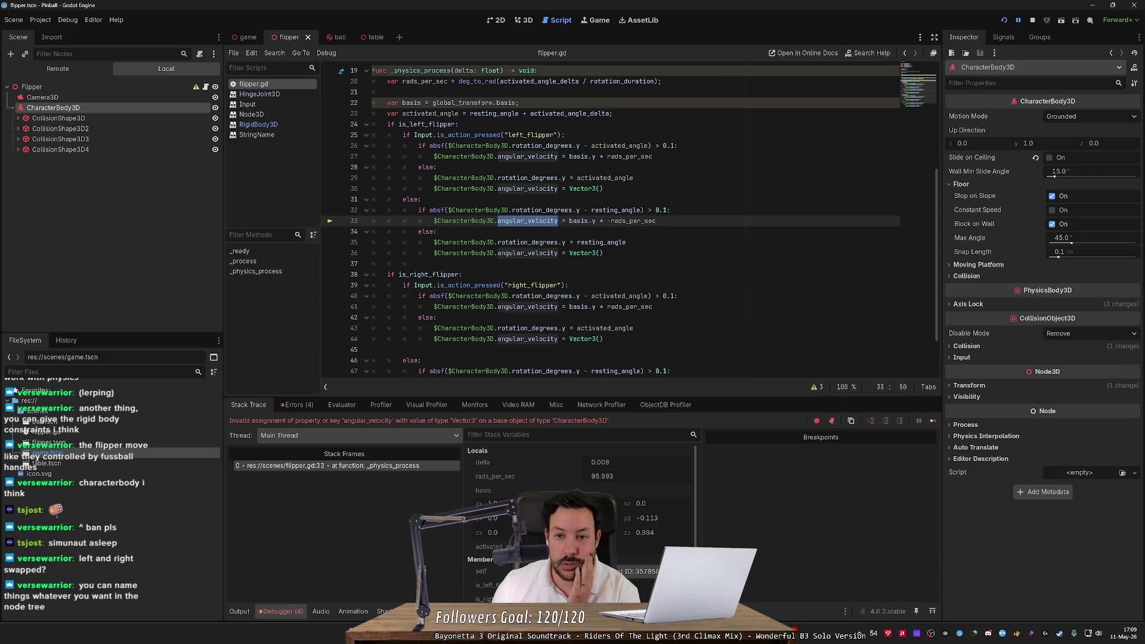
left_click(35, 70)
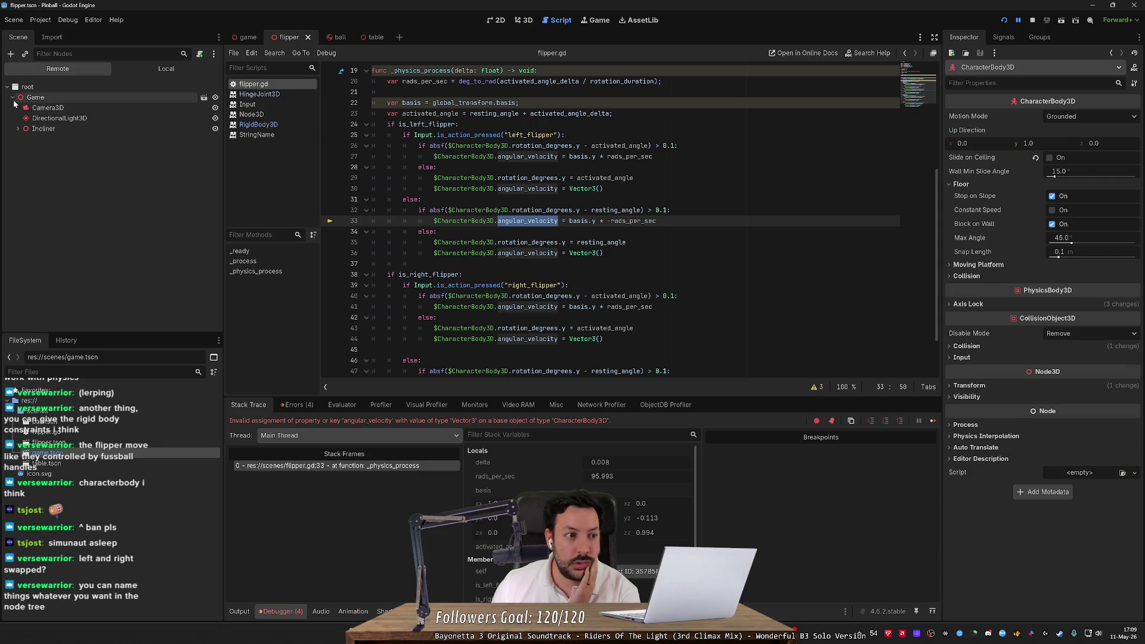
left_click(42, 128)
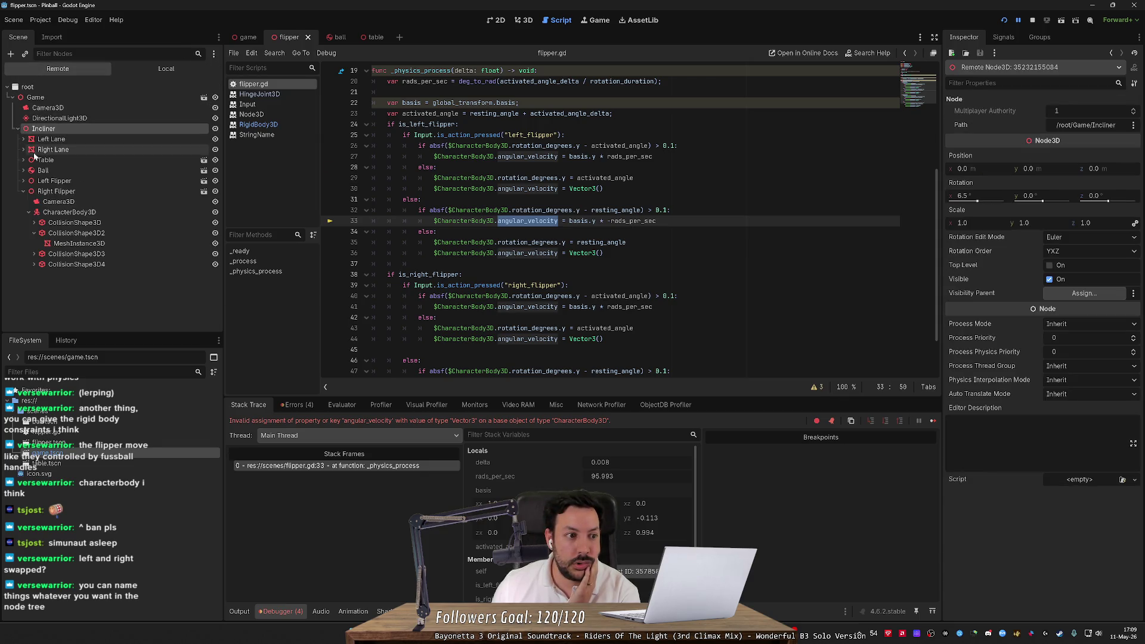
left_click(66, 213)
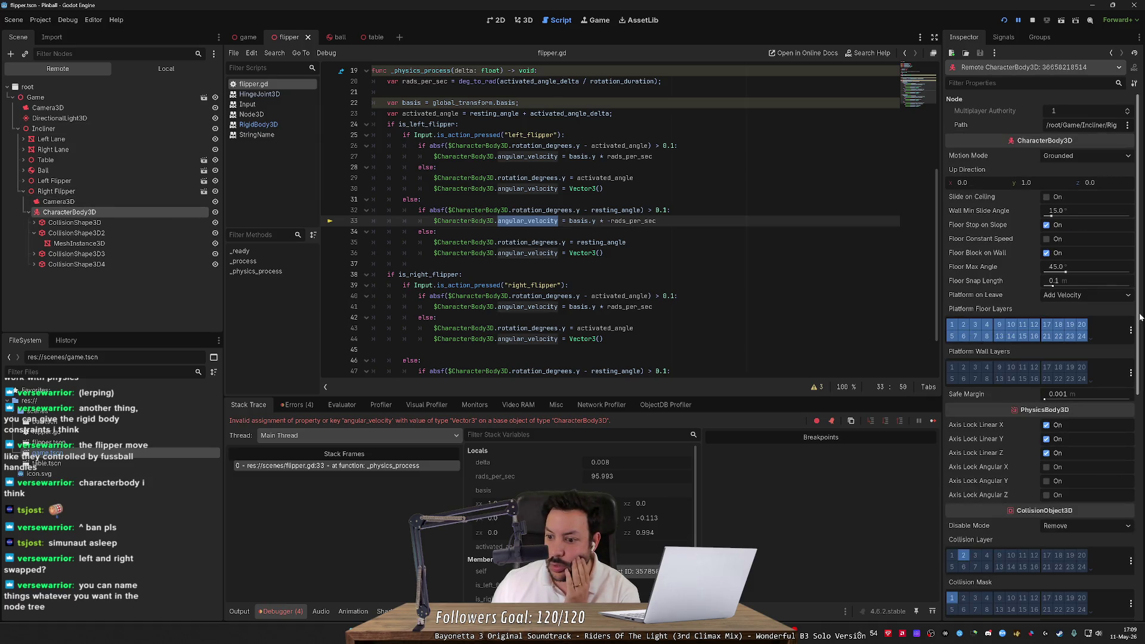
Review the CharacterBody3D properties in the Inspector, then stop the game
left_click_drag(1144, 310, 1136, 490)
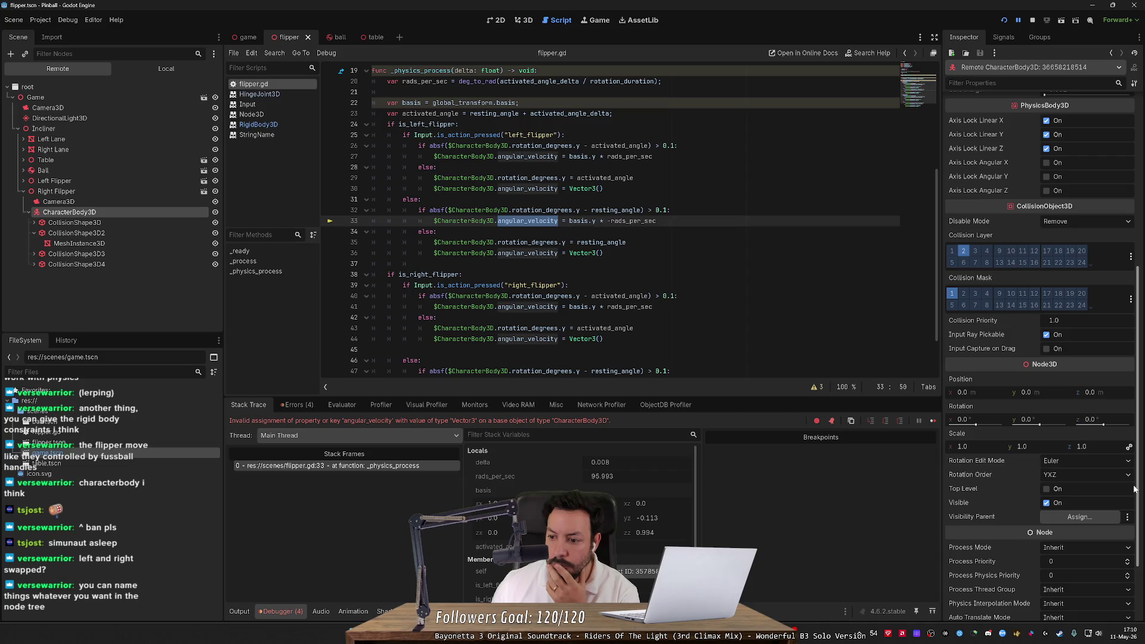
scroll(1136, 489, "down", 2)
scroll(1135, 489, "up", 4)
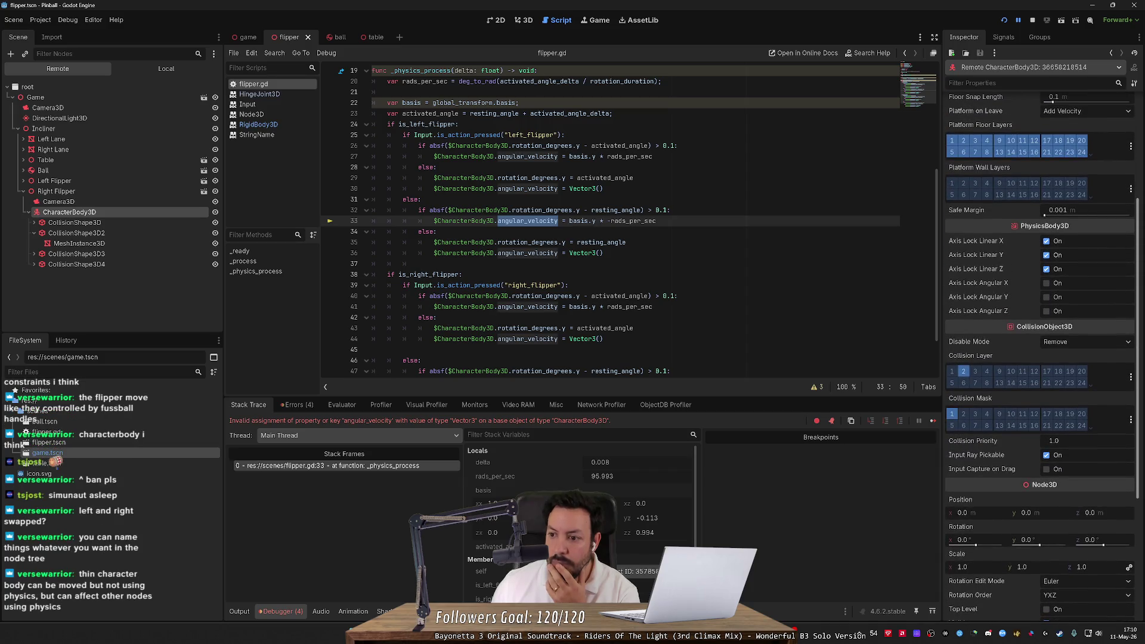
scroll(1041, 358, "up", 4)
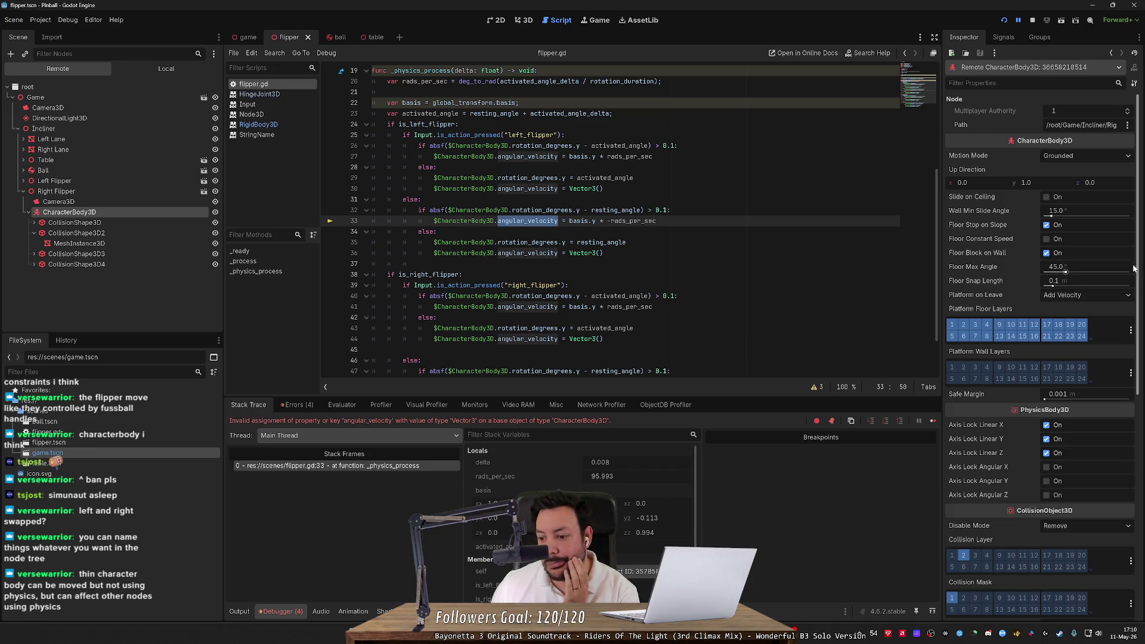
scroll(1136, 334, "down", 3)
scroll(1136, 365, "down", 5)
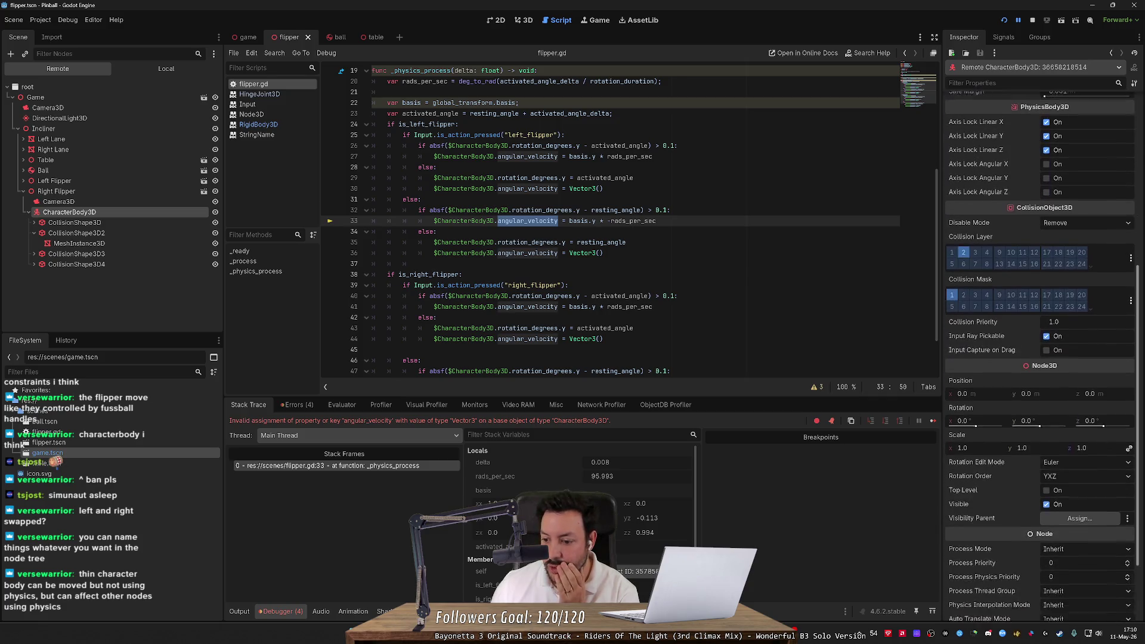
scroll(1133, 552, "down", 2)
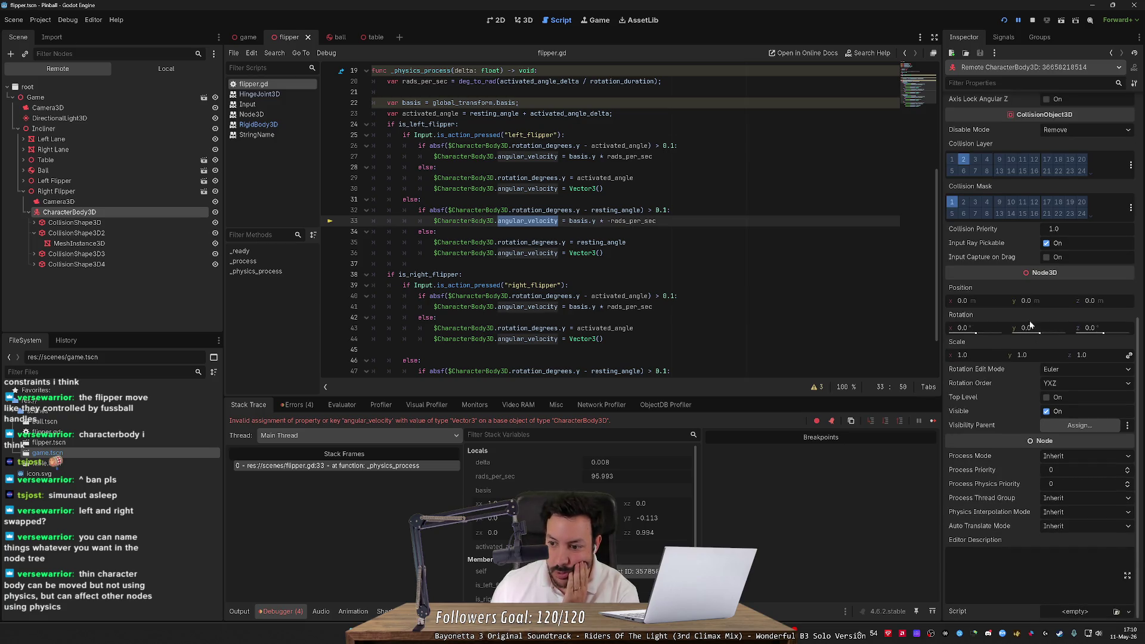
left_click(1032, 19)
Rewrite line 27's velocity assignment as rotate.y += rads_per_sec * delta
double_click(528, 156)
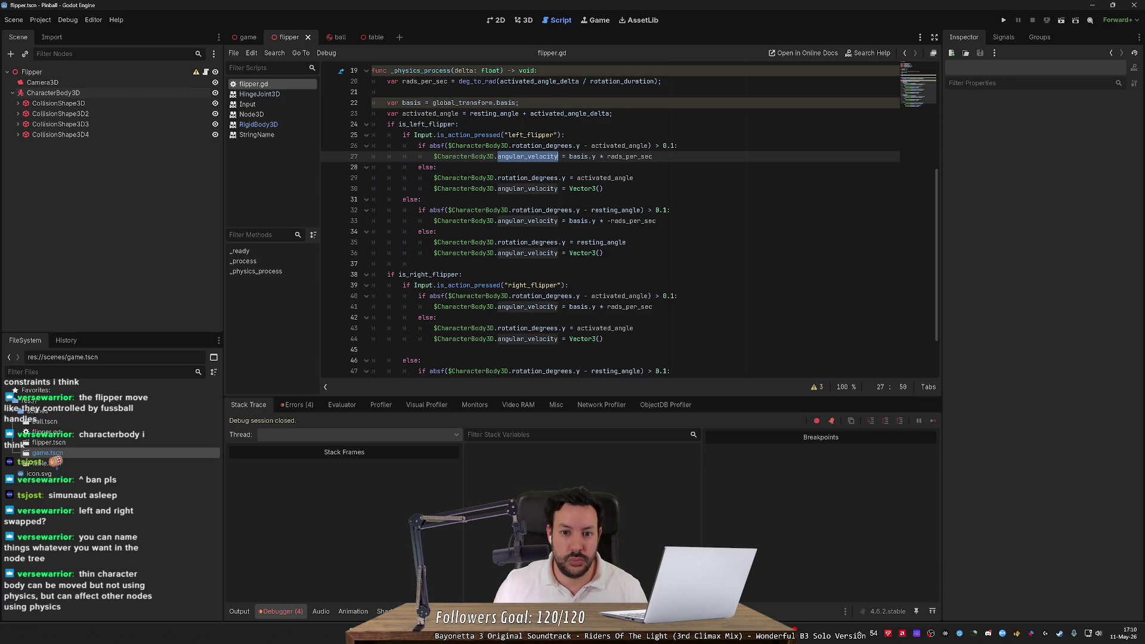
left_click_drag(604, 156, 498, 156)
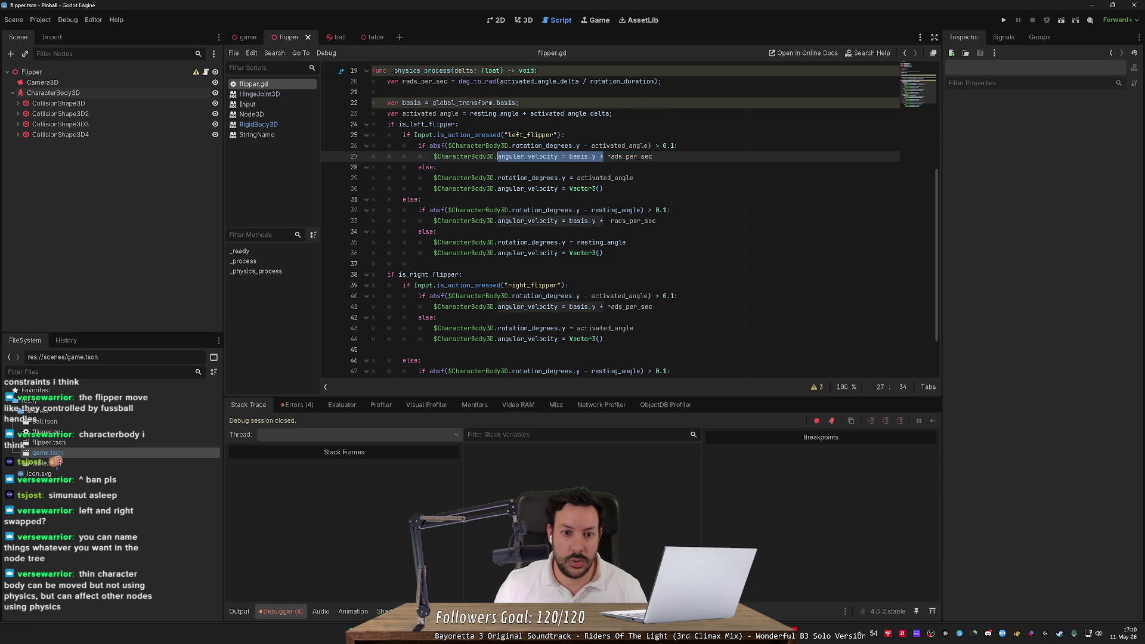
type("rotate")
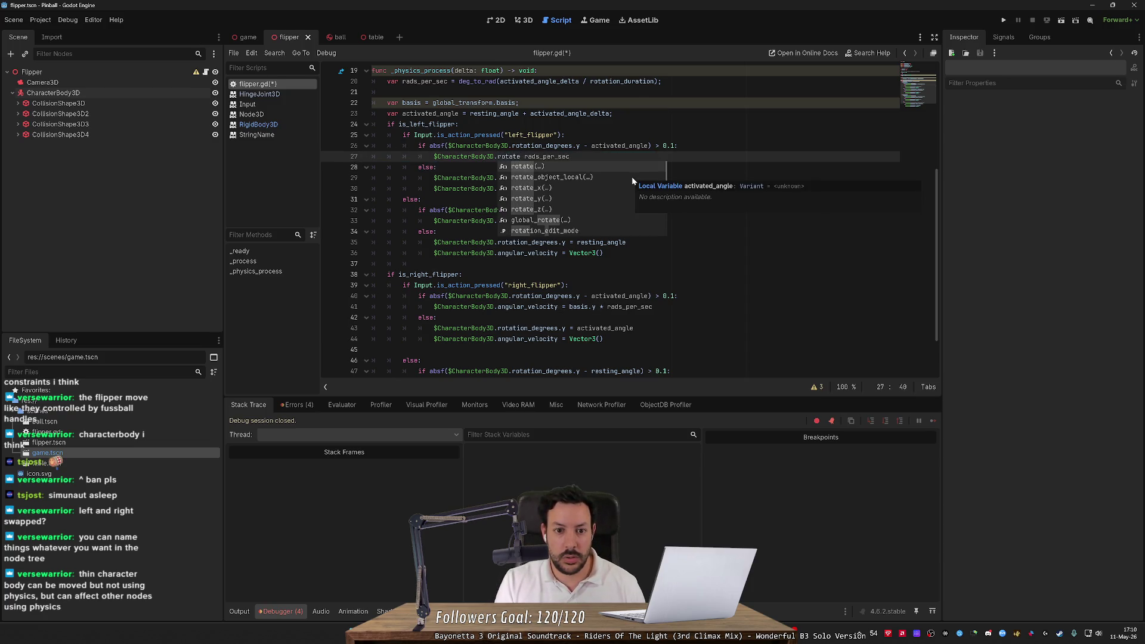
key("ctrl+z")
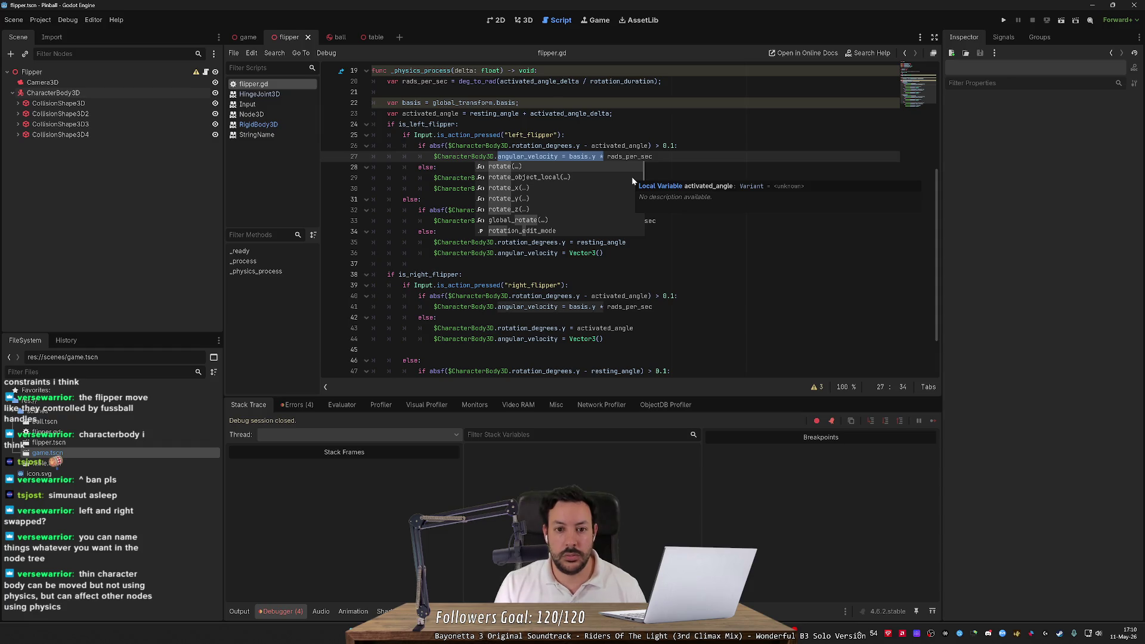
type("rotate.y +=")
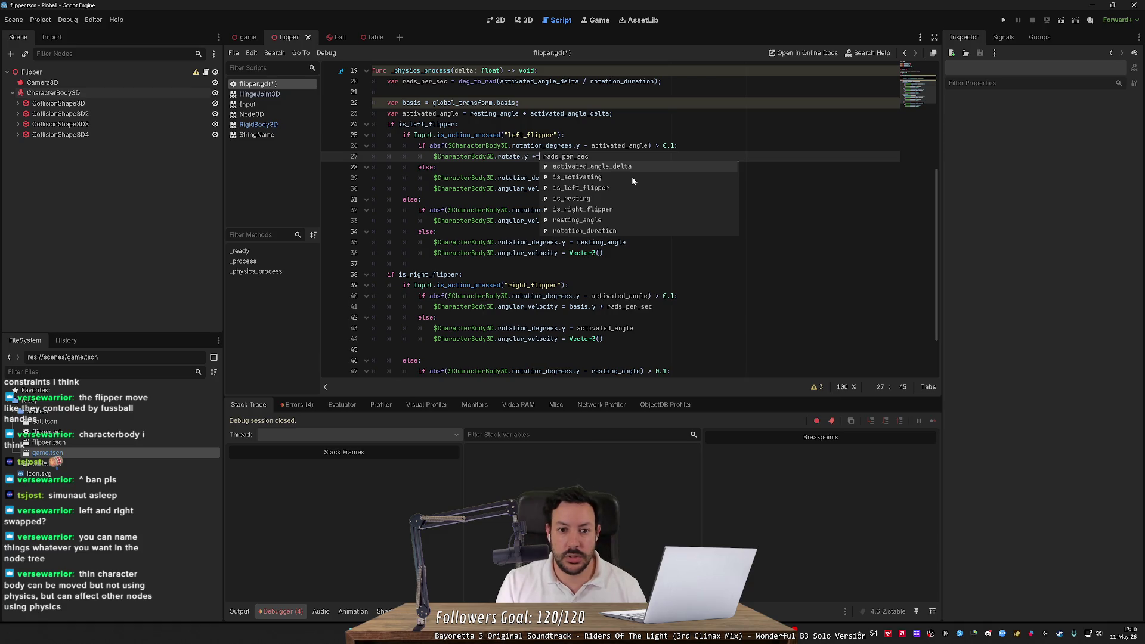
key("End")
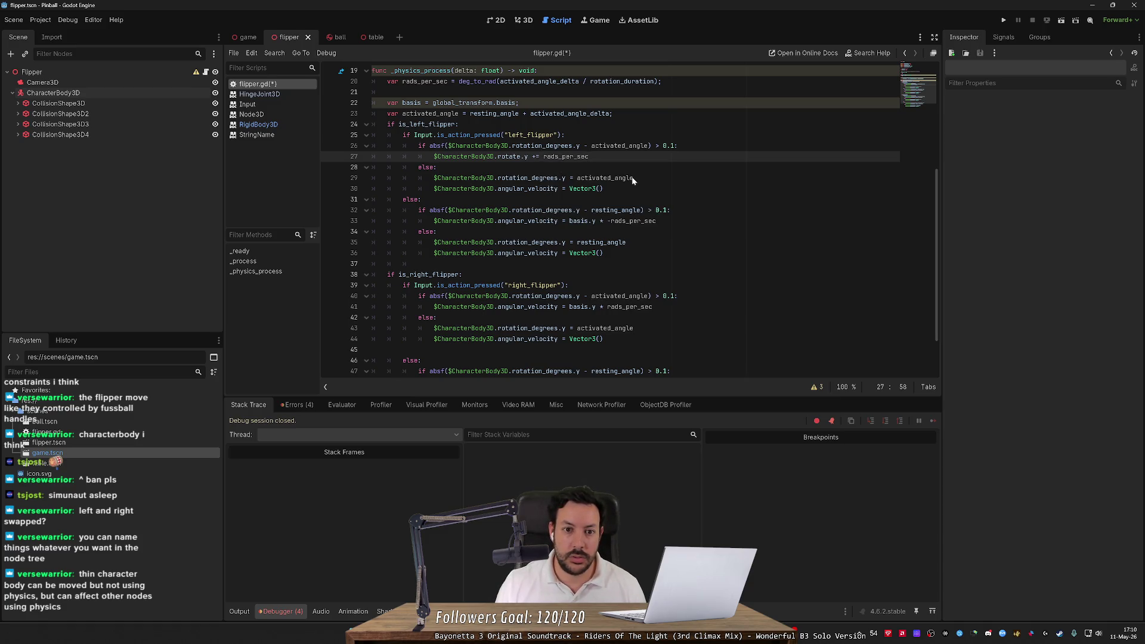
type("*")
scroll(632, 177, "up", 4)
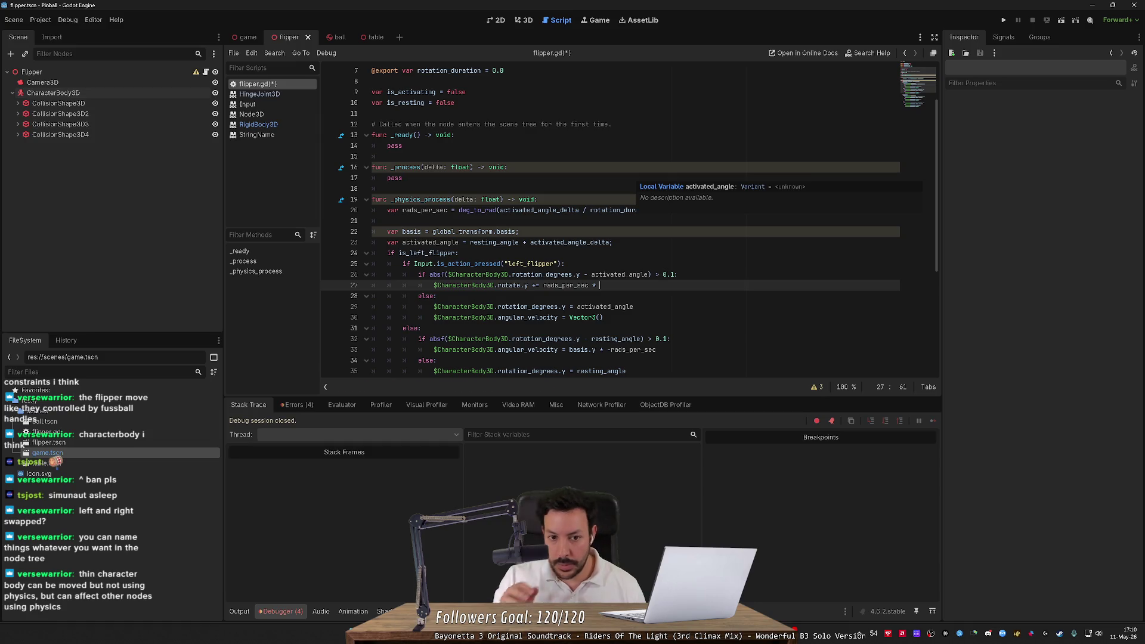
type("delta")
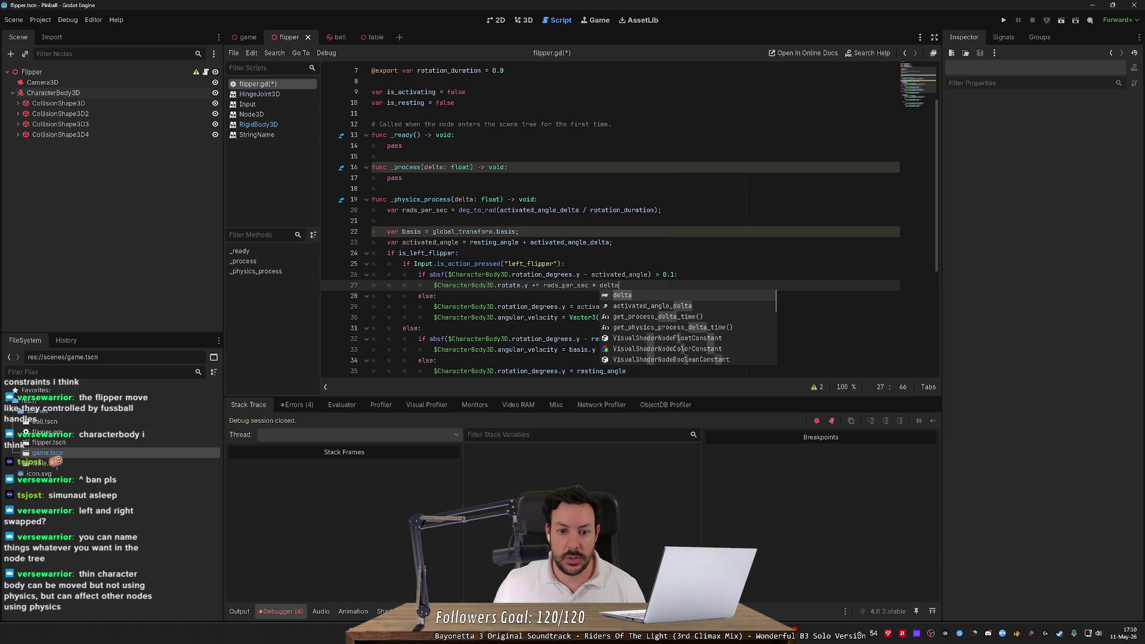
key("Escape")
Replace line 33's velocity line with the rotate line using -rads_per_sec
scroll(571, 285, "down", 2)
left_click(571, 286)
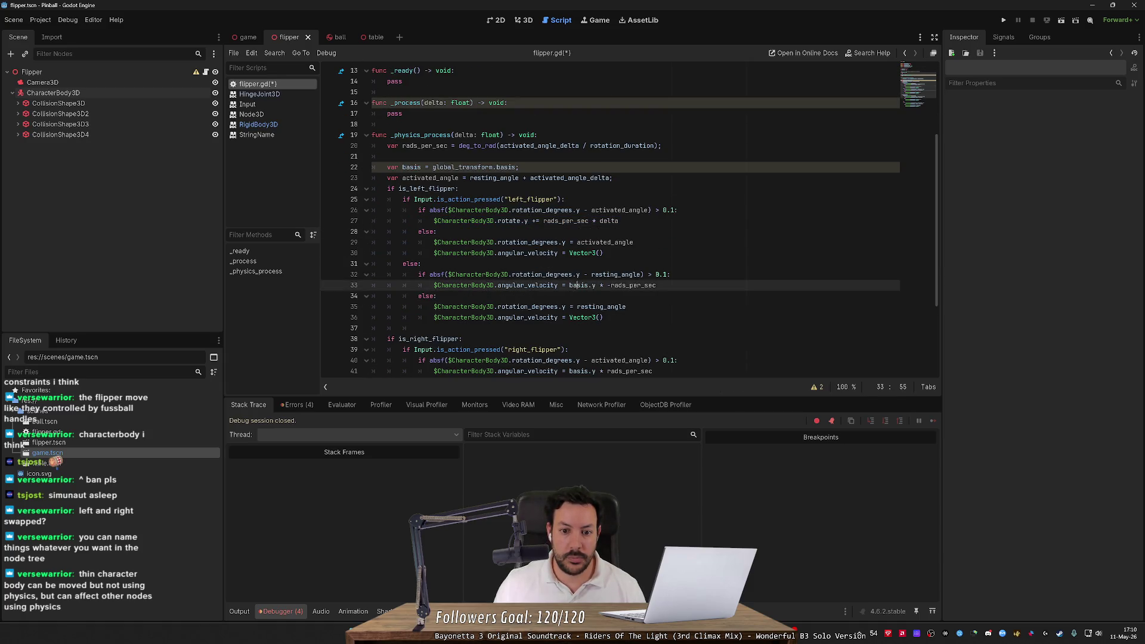
triple_click(571, 285)
scroll(630, 220, "down", 1)
type("$CharacterBody3D.rotate.y += rads_per_sec * delta")
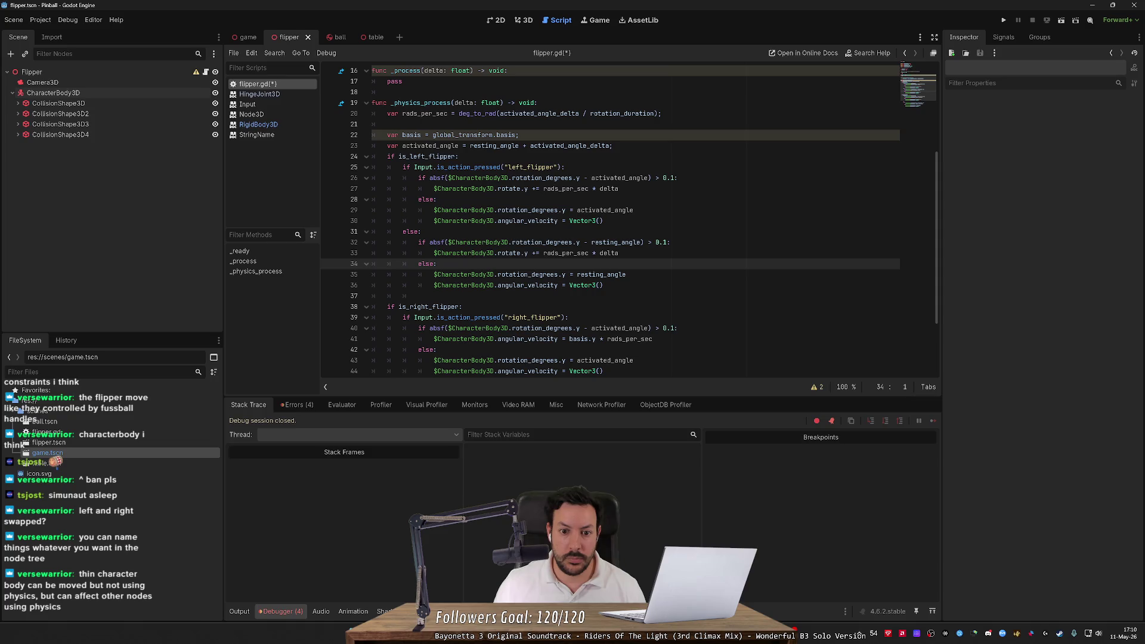
left_click(544, 253)
type("-")
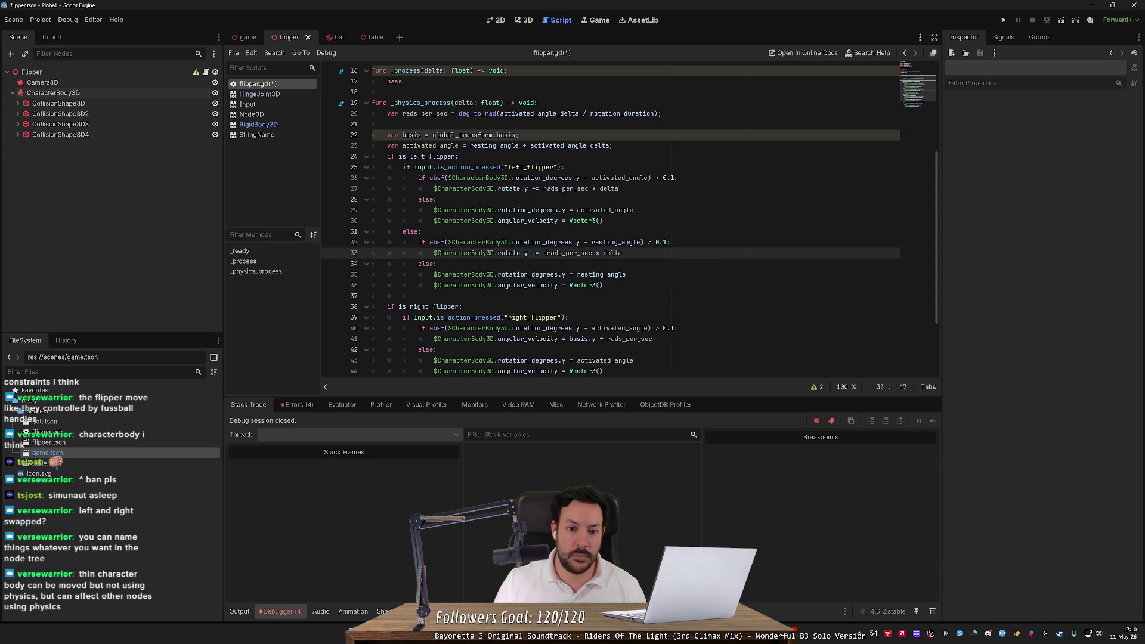
triple_click(609, 253)
key("ctrl+c")
Paste the rotate line over line 41 and remove its minus sign
scroll(609, 253, "down", 1)
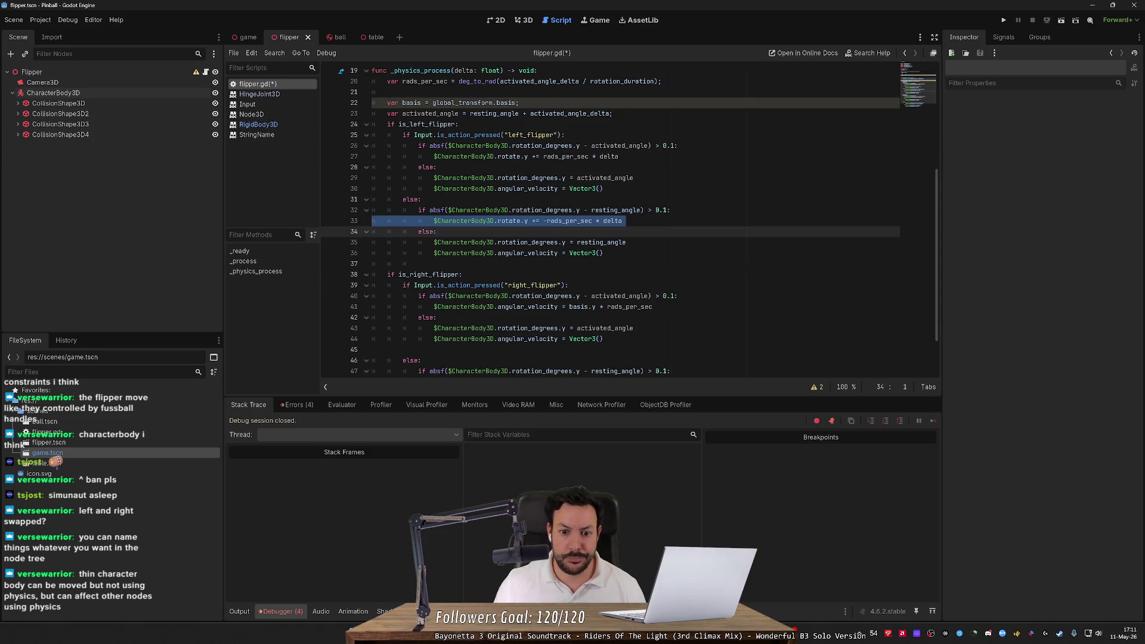
left_click(629, 307)
triple_click(630, 307)
key("ctrl+v")
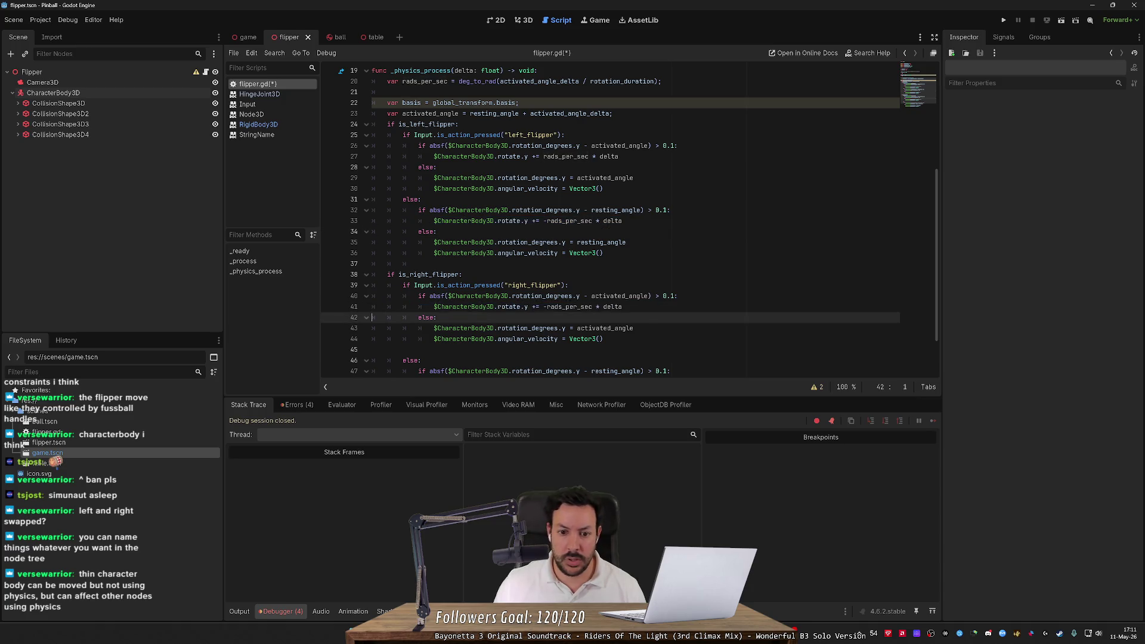
left_click(539, 306)
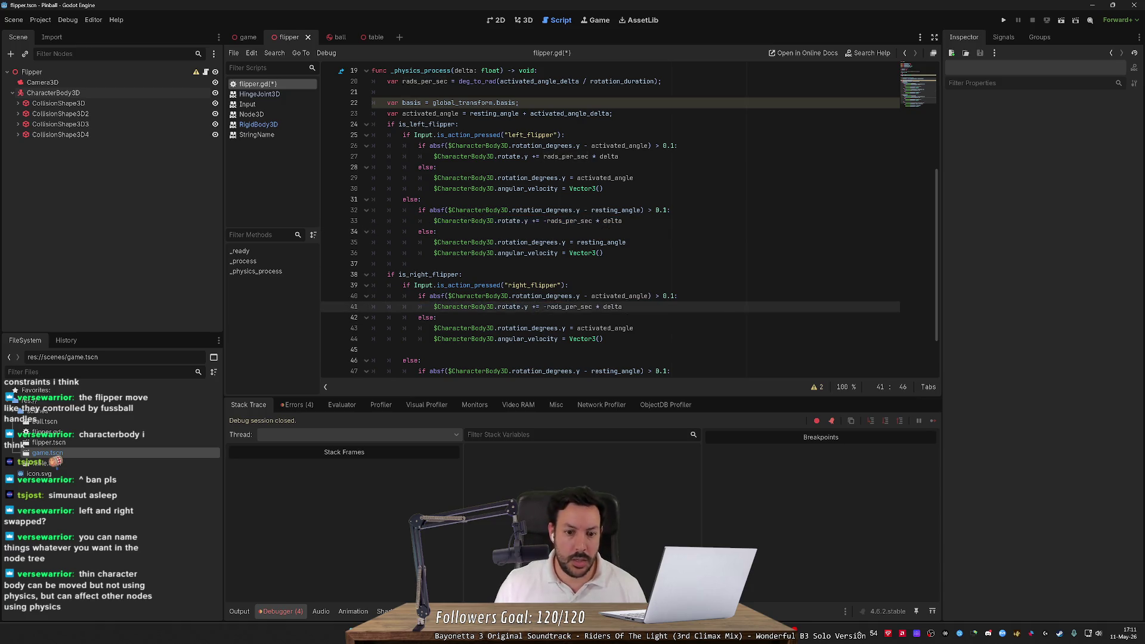
key("Delete")
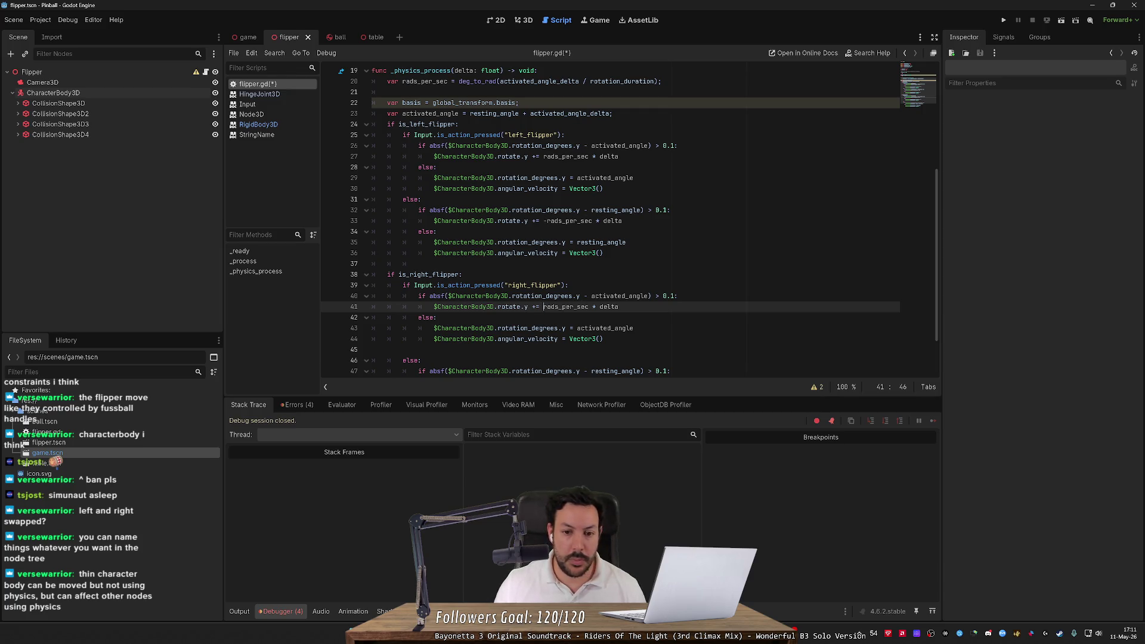
Copy line 41's rotate line over the angular_velocity line 48
triple_click(525, 306)
scroll(630, 221, "down", 2)
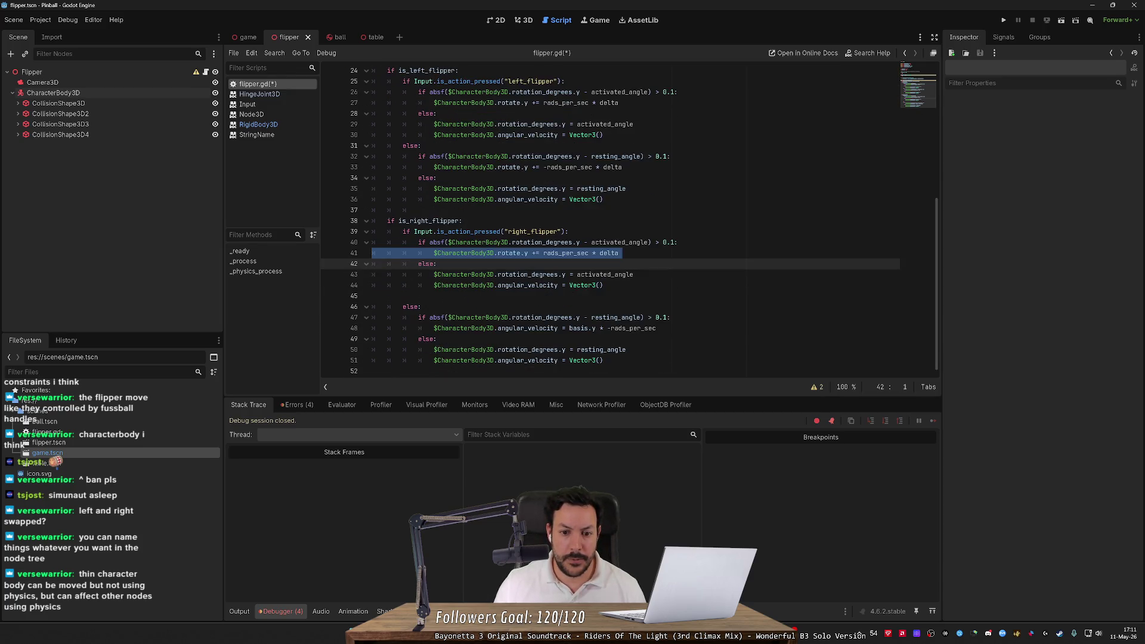
key("ctrl+c")
triple_click(537, 328)
key("ctrl+v")
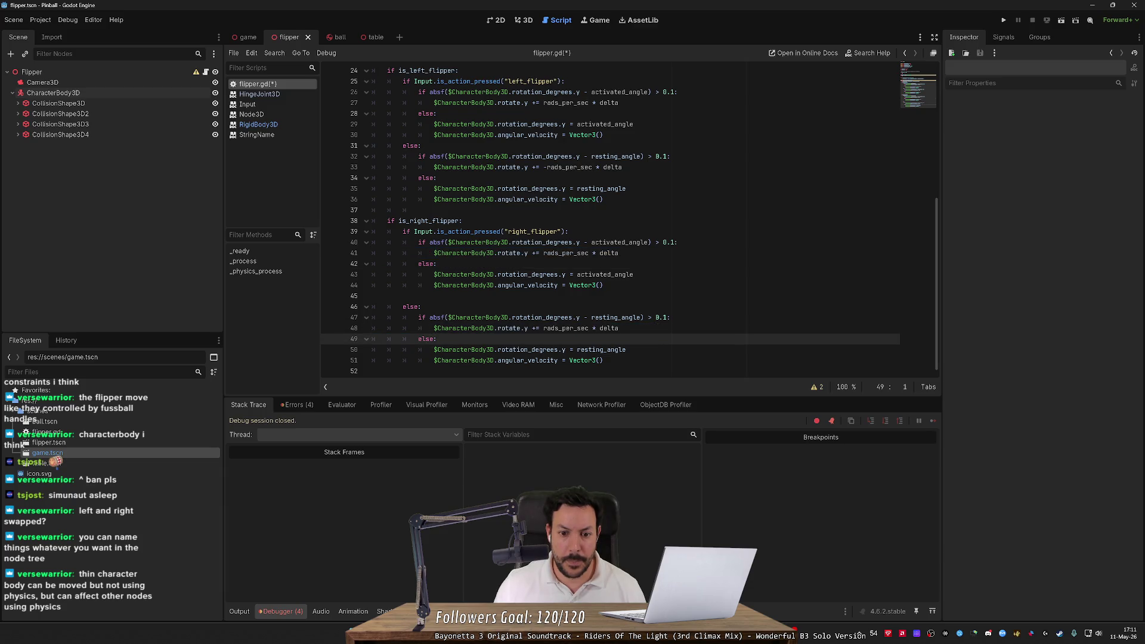
left_click(544, 328)
Negate rads_per_sec on line 48 and remove the angular_velocity reset on line 51
type("-")
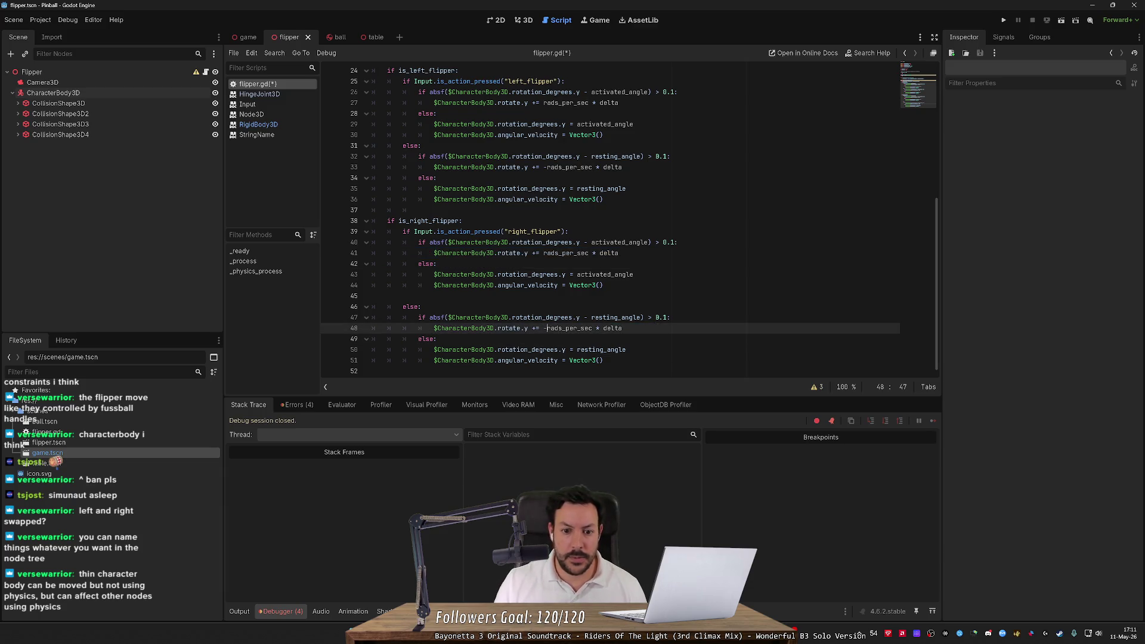
double_click(508, 328)
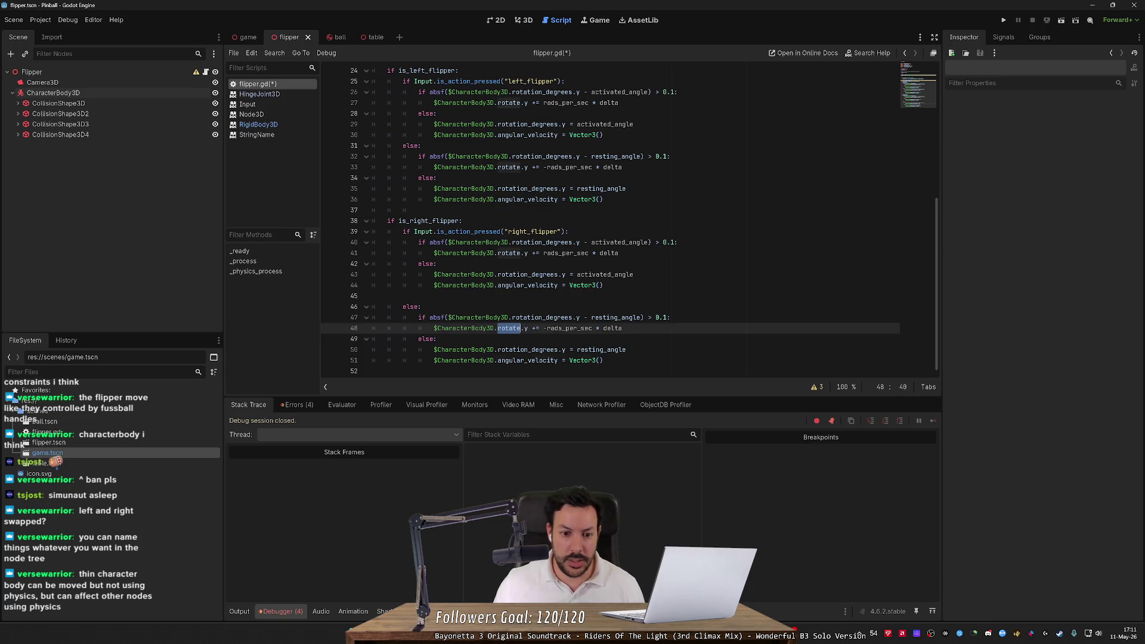
key("ctrl+c")
left_click(497, 361)
key("shift+End")
key("ctrl+v")
type(".y")
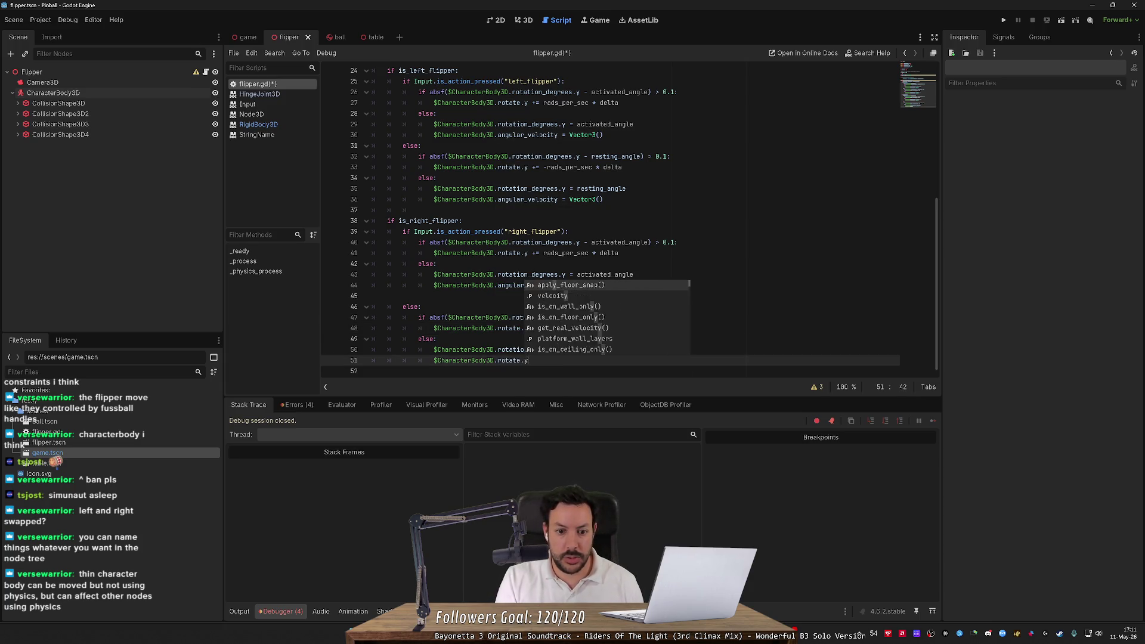
type(" = 0.0")
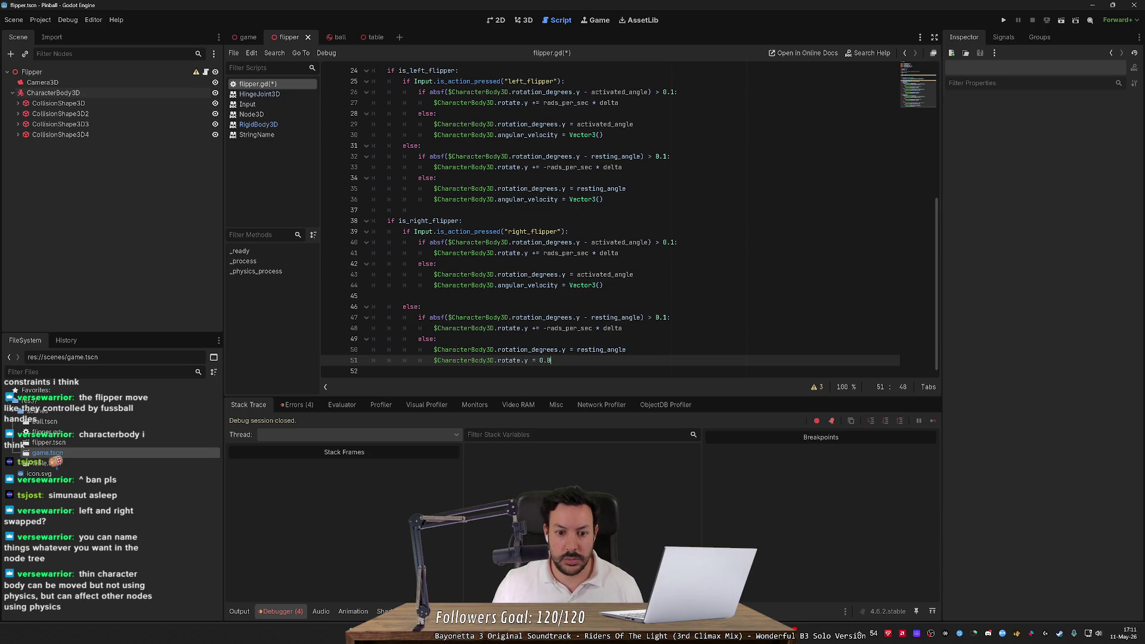
mouse_move(606, 351)
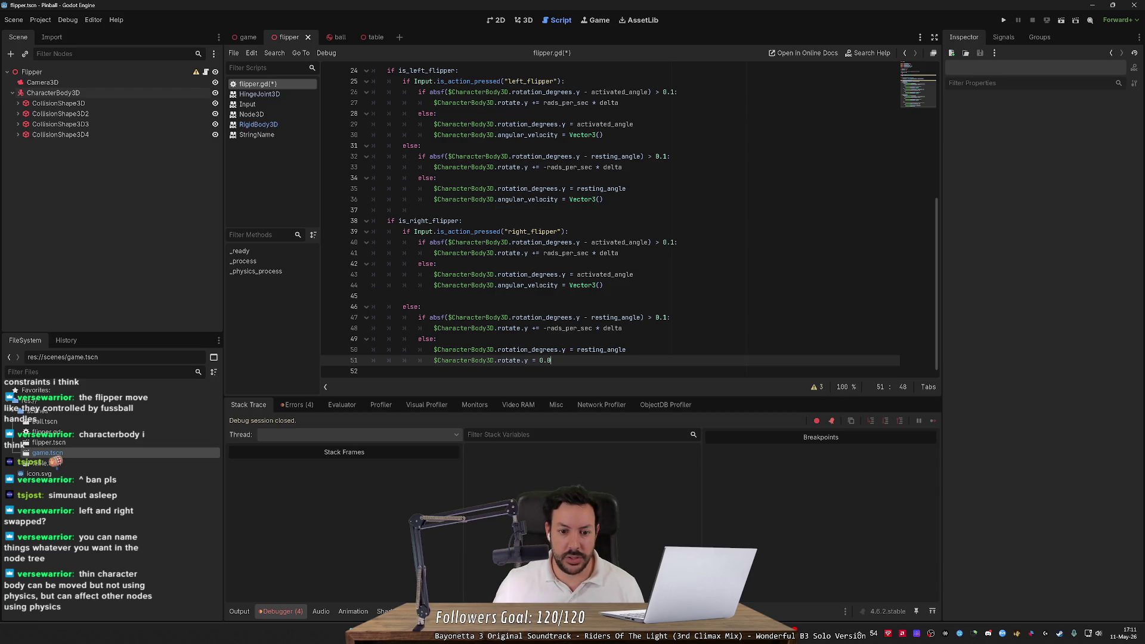
key("shift+Home")
key("shift+Home")
key("BackSpace")
key("BackSpace")
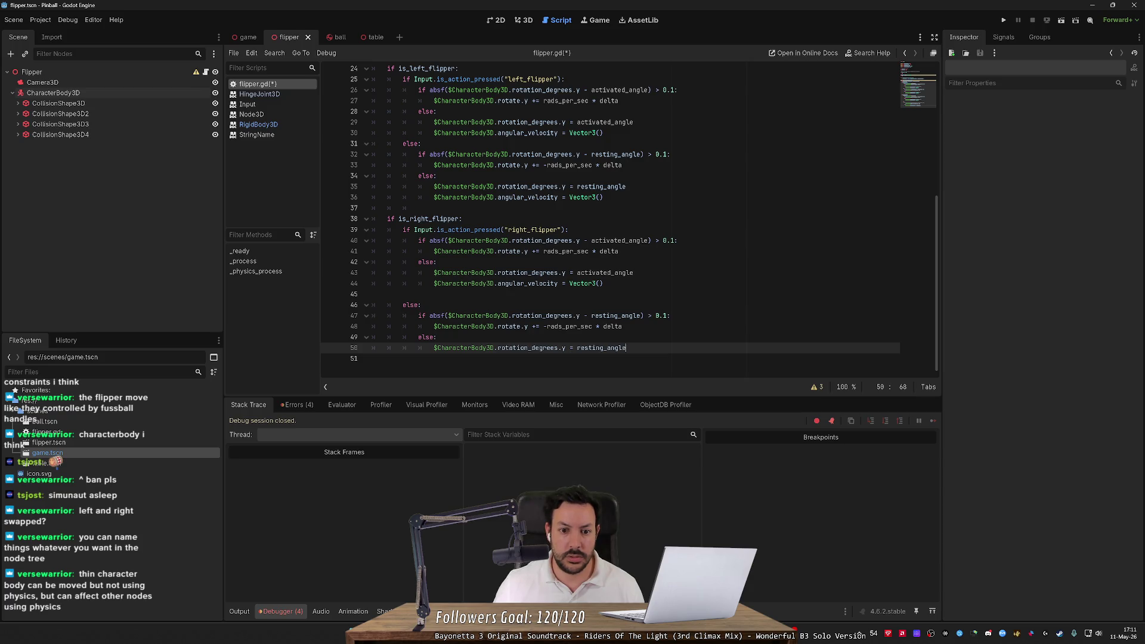
Delete the angular_velocity resets on lines 44, 36 and 30, then run the project
left_click(603, 283)
key("shift+Home")
key("shift+Home")
key("BackSpace")
key("BackSpace")
left_click(603, 198)
key("shift+Home")
key("shift+Home")
key("BackSpace")
key("BackSpace")
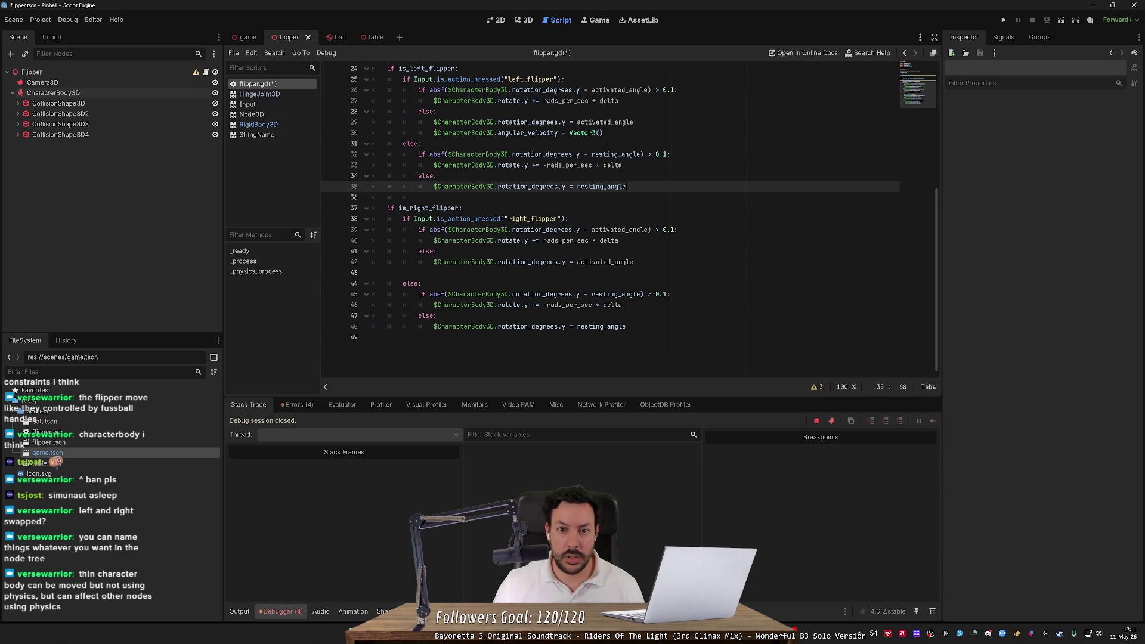
left_click(603, 133)
key("shift+Home")
key("shift+Home")
key("BackSpace")
key("BackSpace")
scroll(608, 220, "up", 3)
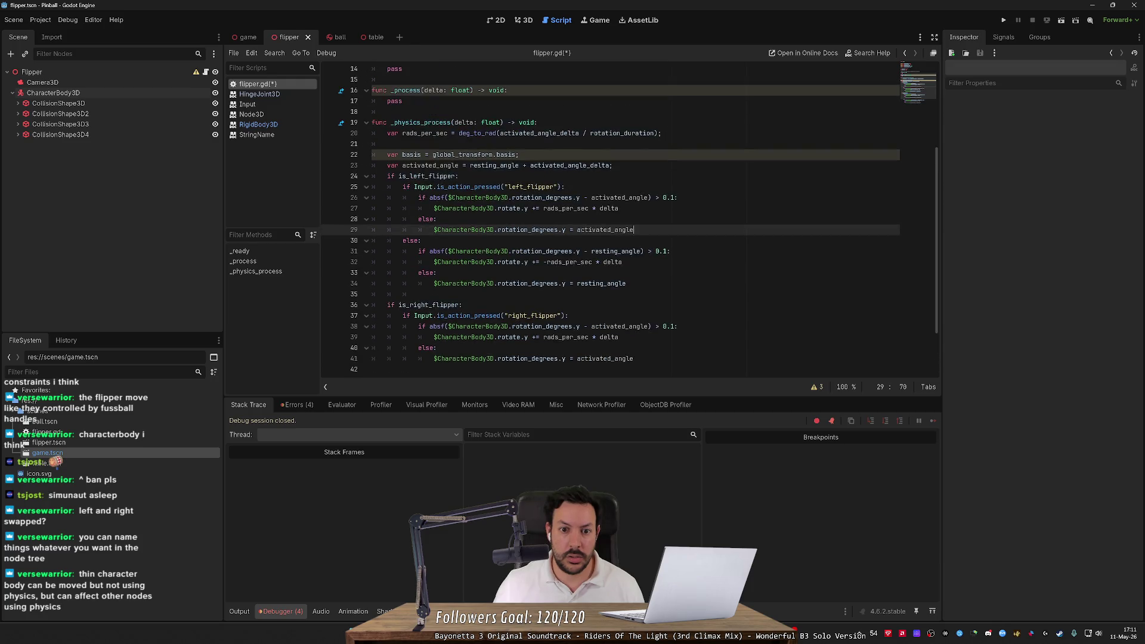
mouse_move(563, 208)
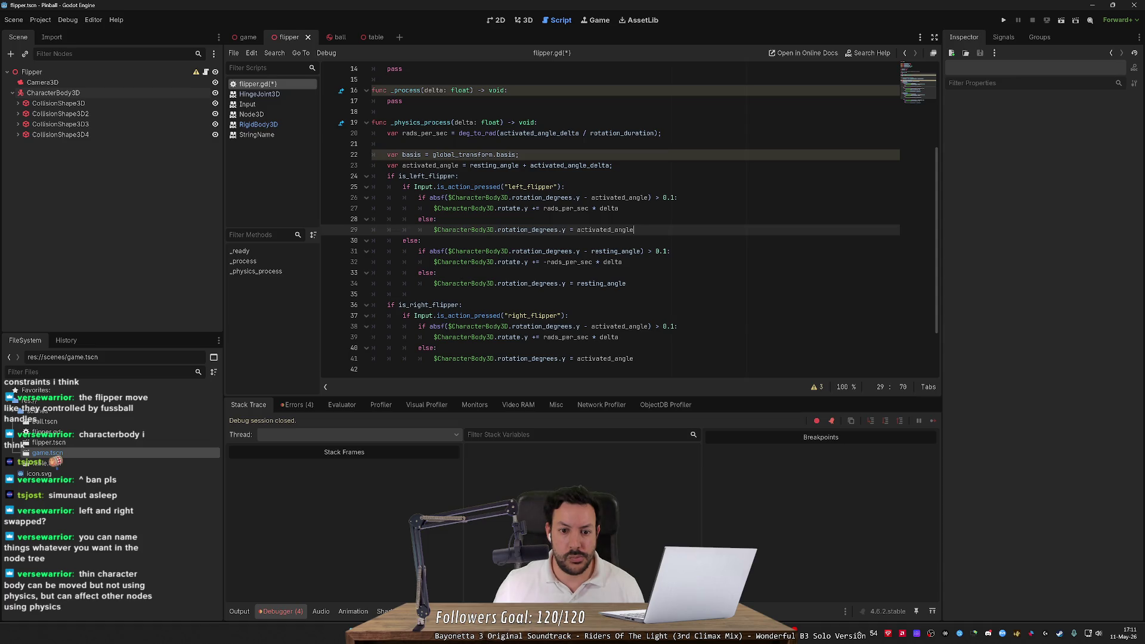
left_click(1004, 20)
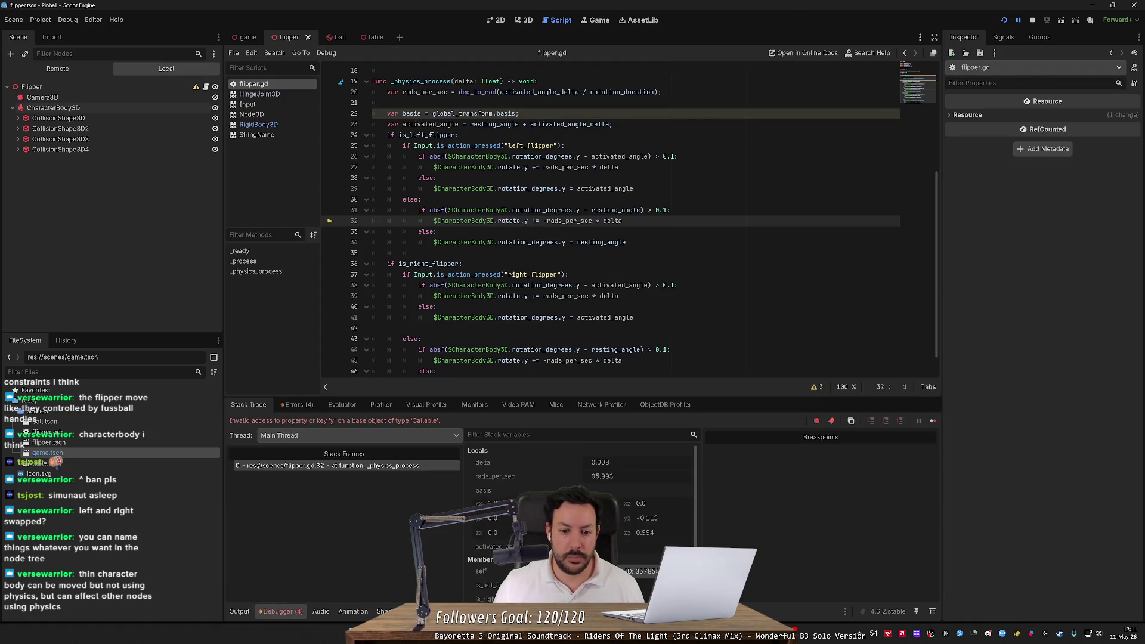
Rename rotate to rotation on lines 32, 39, 45 and 27, then rerun the game
mouse_move(609, 242)
double_click(512, 220)
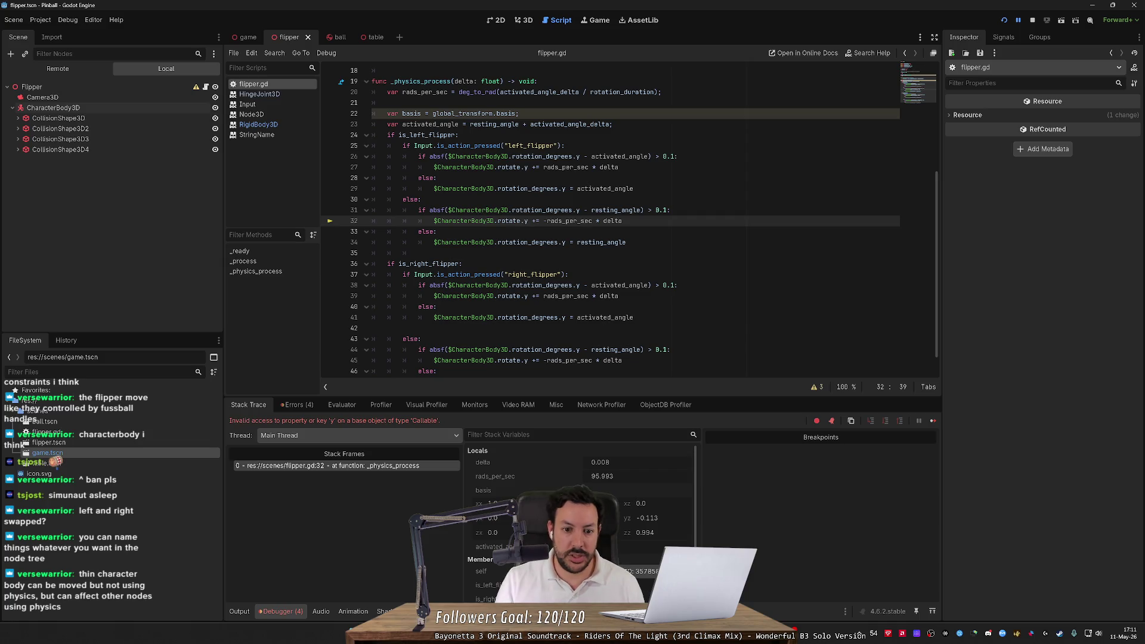
type("rotation")
key("Delete")
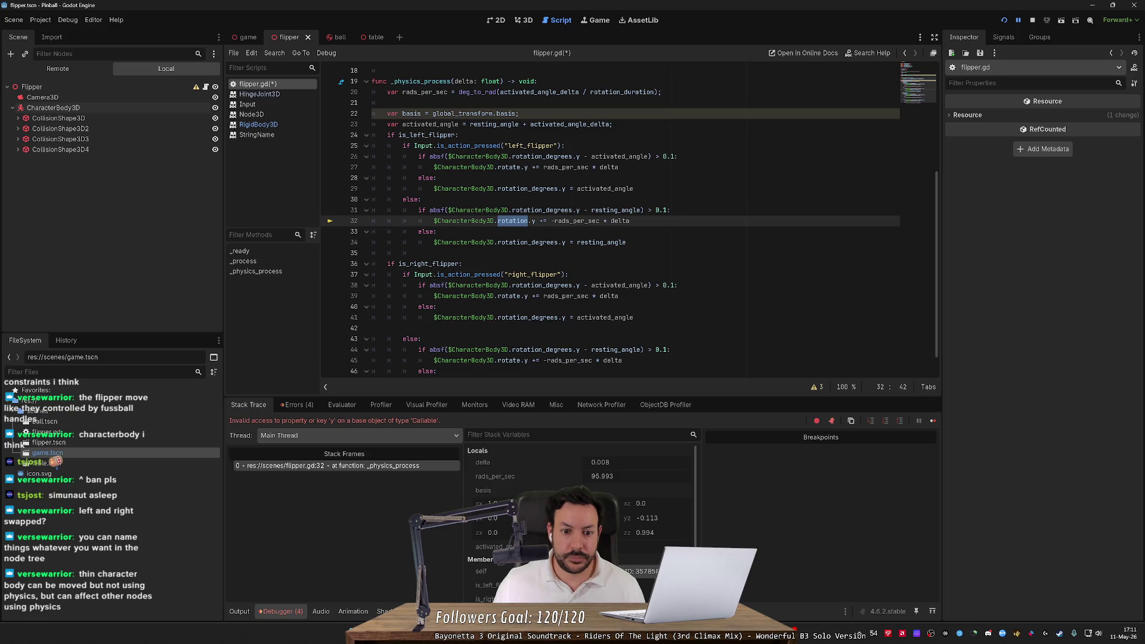
double_click(509, 296)
type("rotation")
double_click(509, 360)
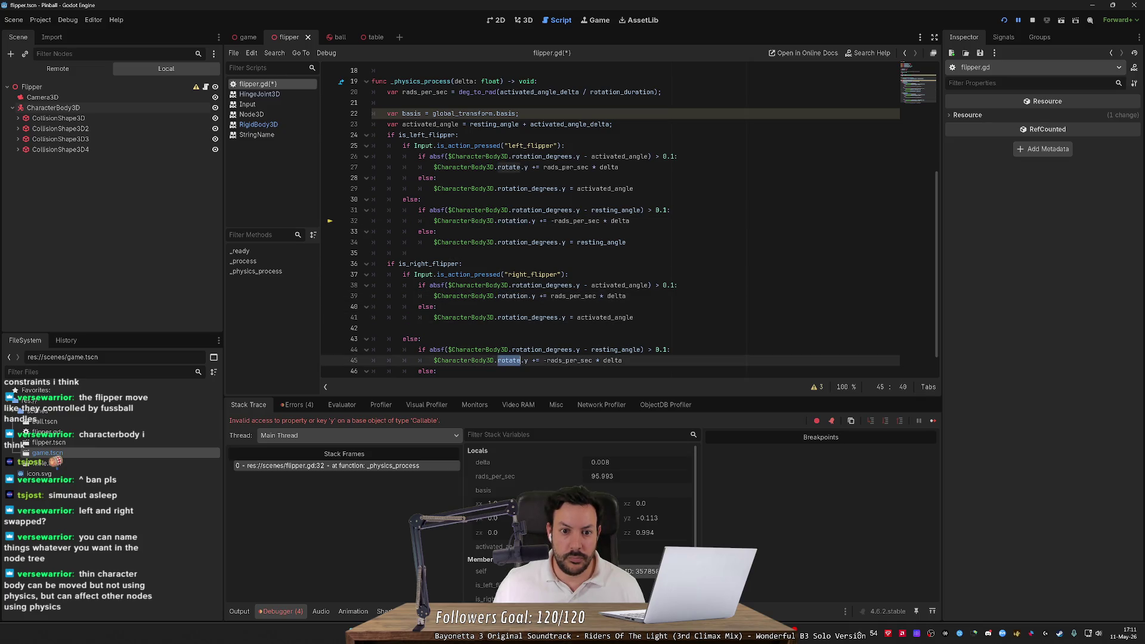
type("rotation")
double_click(509, 167)
type("rotation")
left_click(1004, 21)
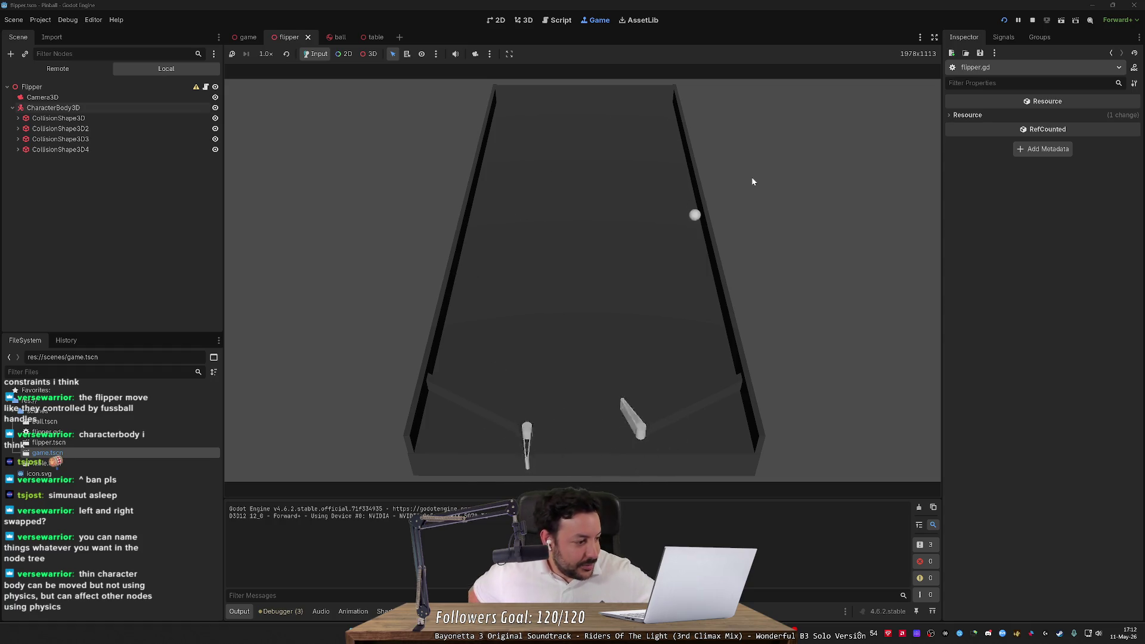
Test the flippers with the Left and Right keys as the ball drops
key("Left")
key("Right")
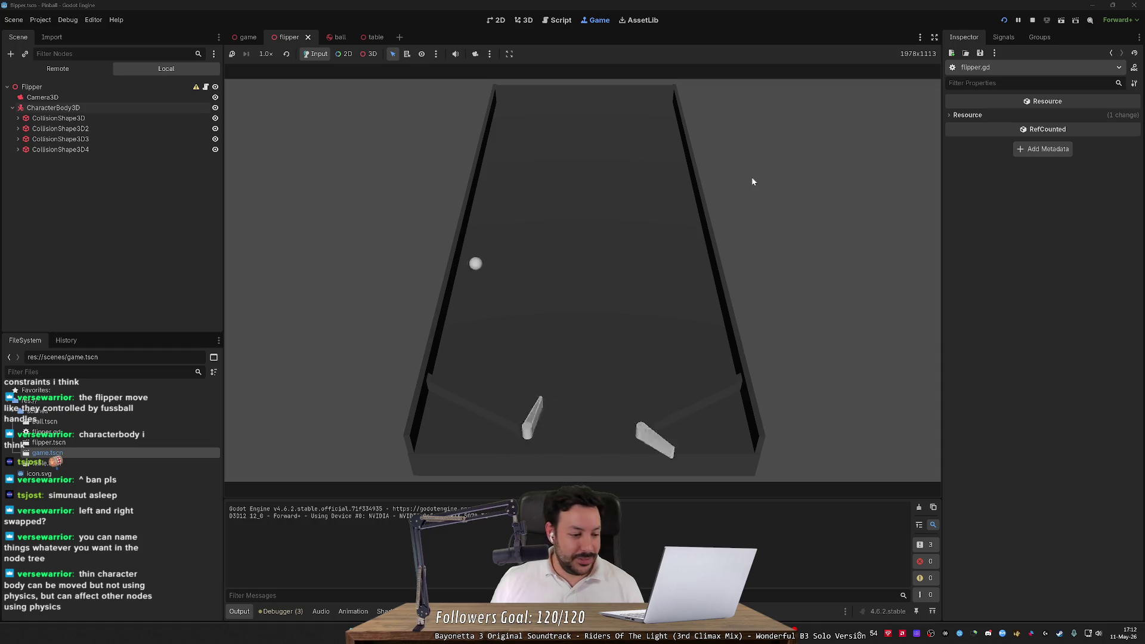
key("Left")
key("Right")
key("Left")
key("Right")
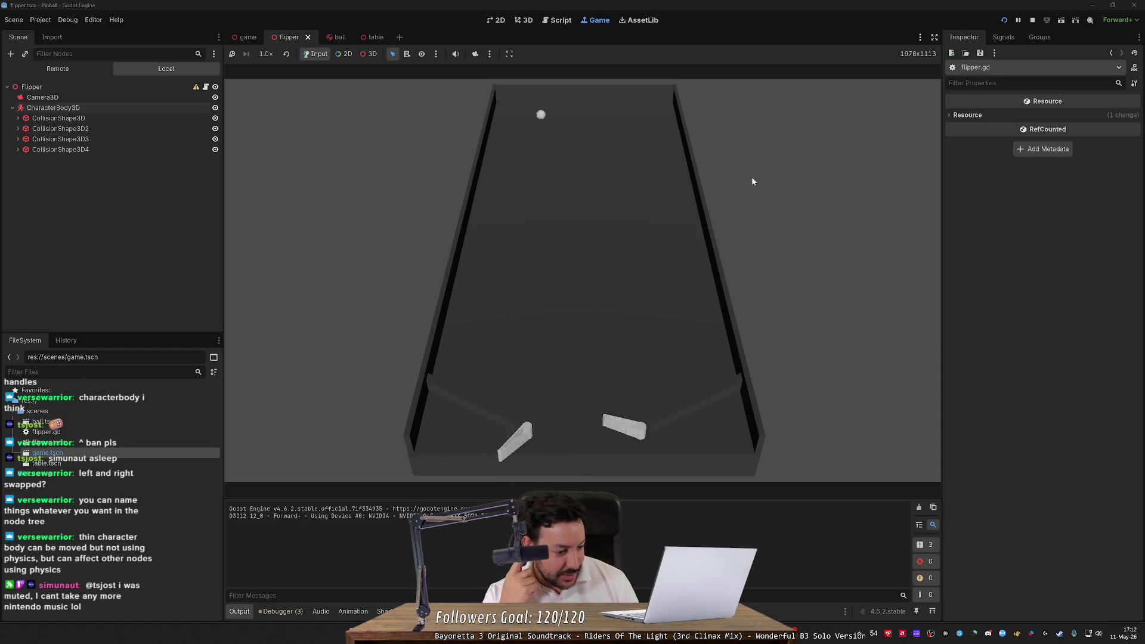
key("Left")
key("Right")
key("Left")
key("Right")
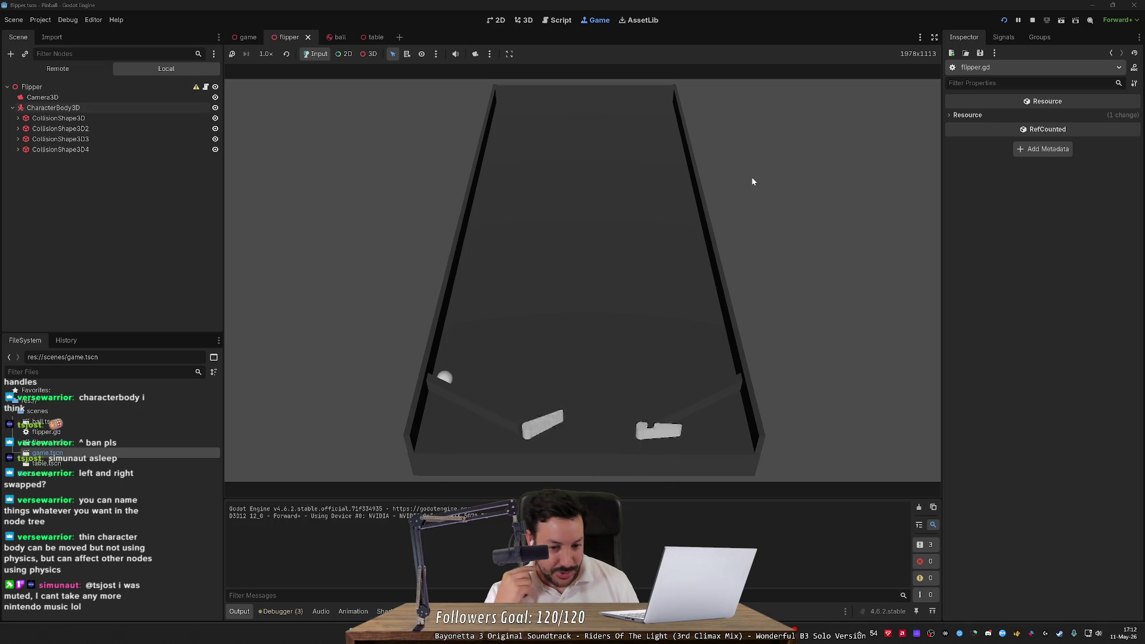
key("Left")
key("Right")
key("Left")
key("Right")
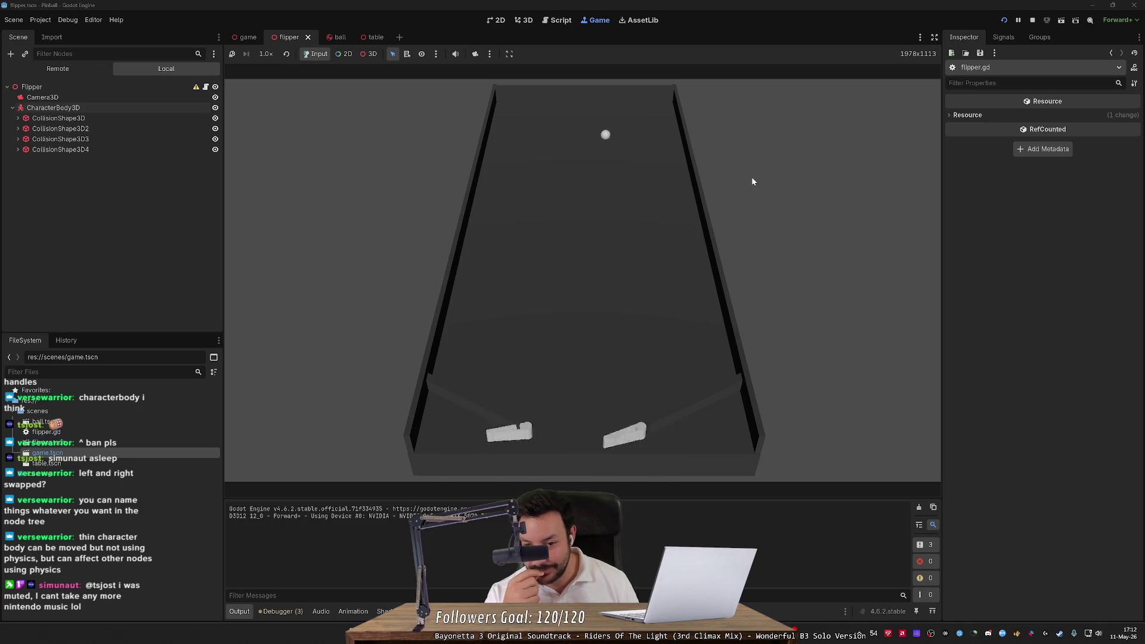
key("Left")
key("Right")
key("Left")
key("Right")
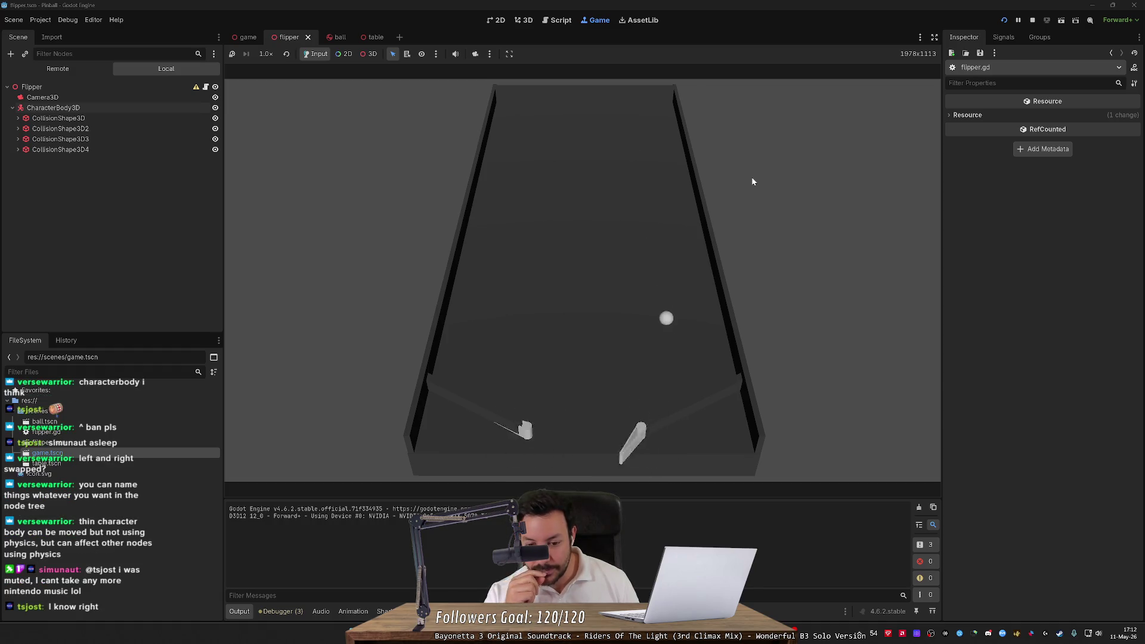
key("Left")
key("Right")
key("Left")
key("Right")
key("Left")
key("Right")
key("Left")
key("Right")
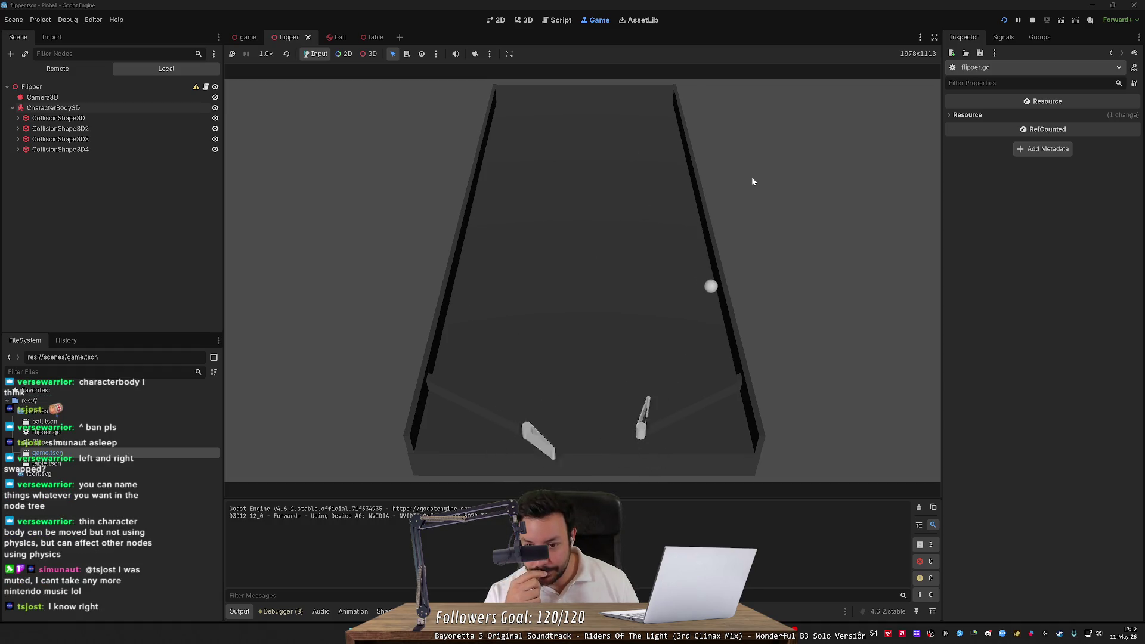
Keep the ball in play with the flippers, then stop the game and return to the editor
key("Left")
key("Right")
key("Left")
key("Right")
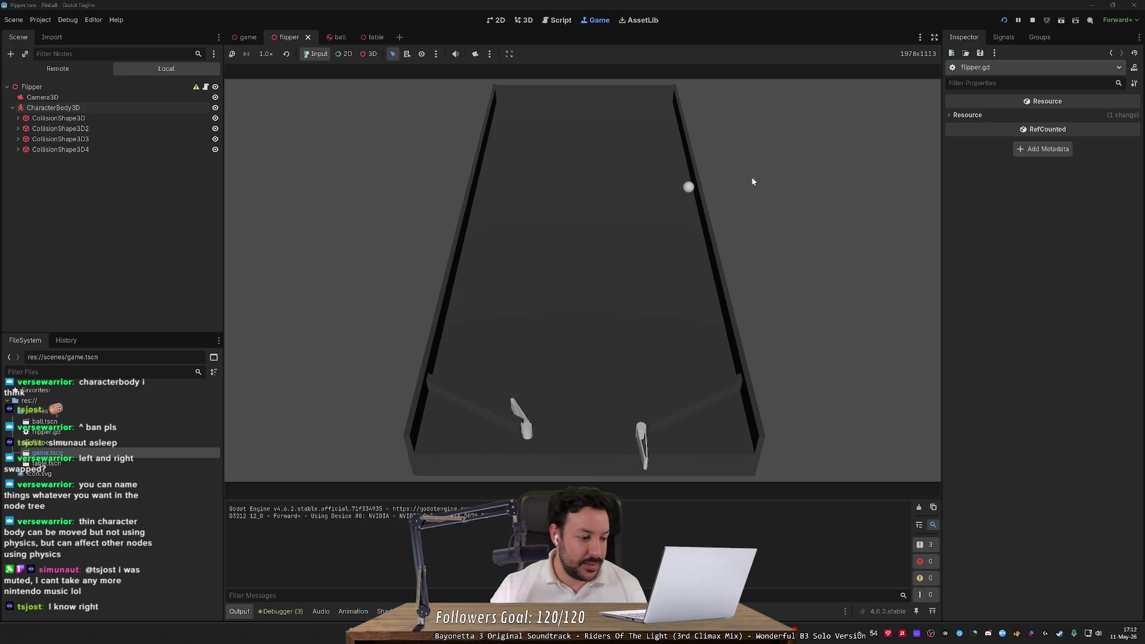
key("Left")
key("Right")
key("Left")
key("Right")
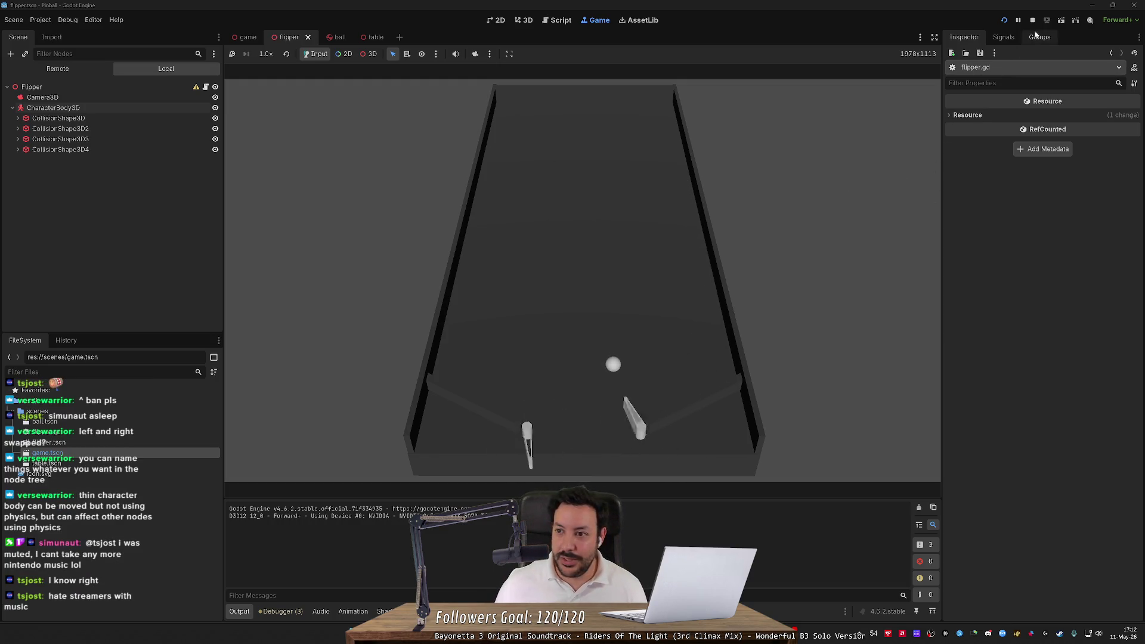
key("Left")
key("Right")
key("Left")
key("Right")
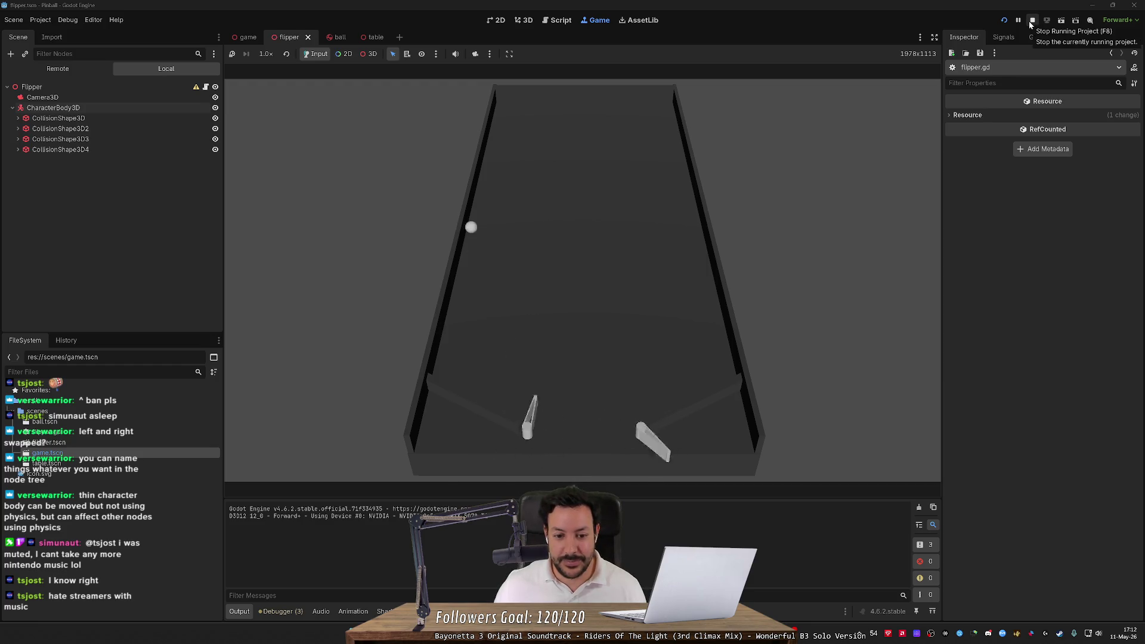
key("Left")
key("Right")
key("Left")
key("Right")
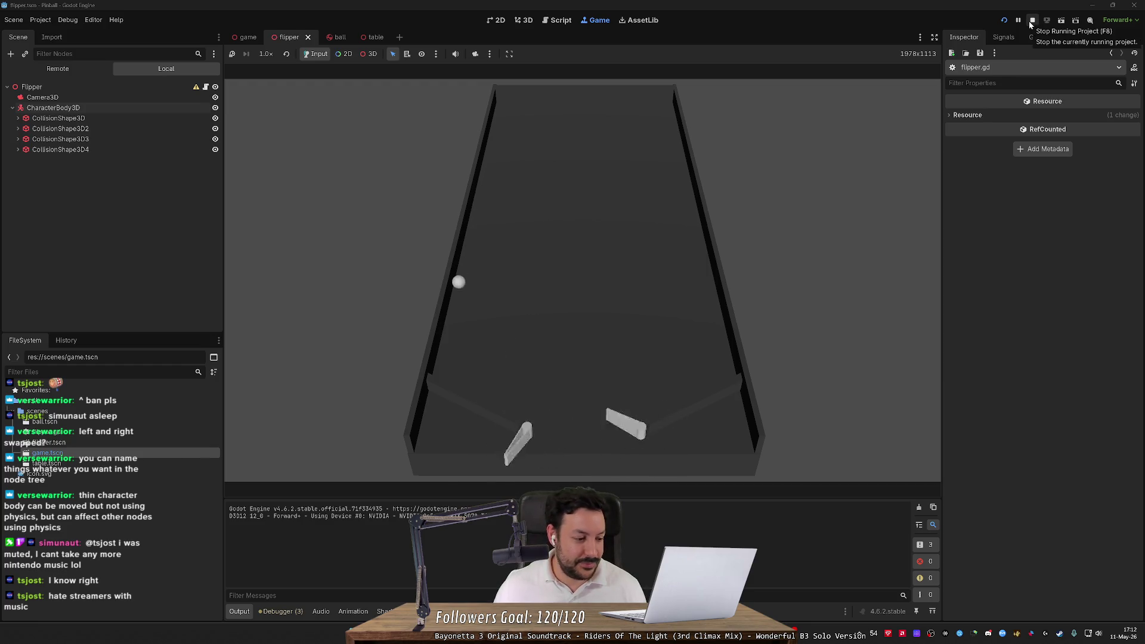
key("Left")
key("Right")
key("Left")
key("Right")
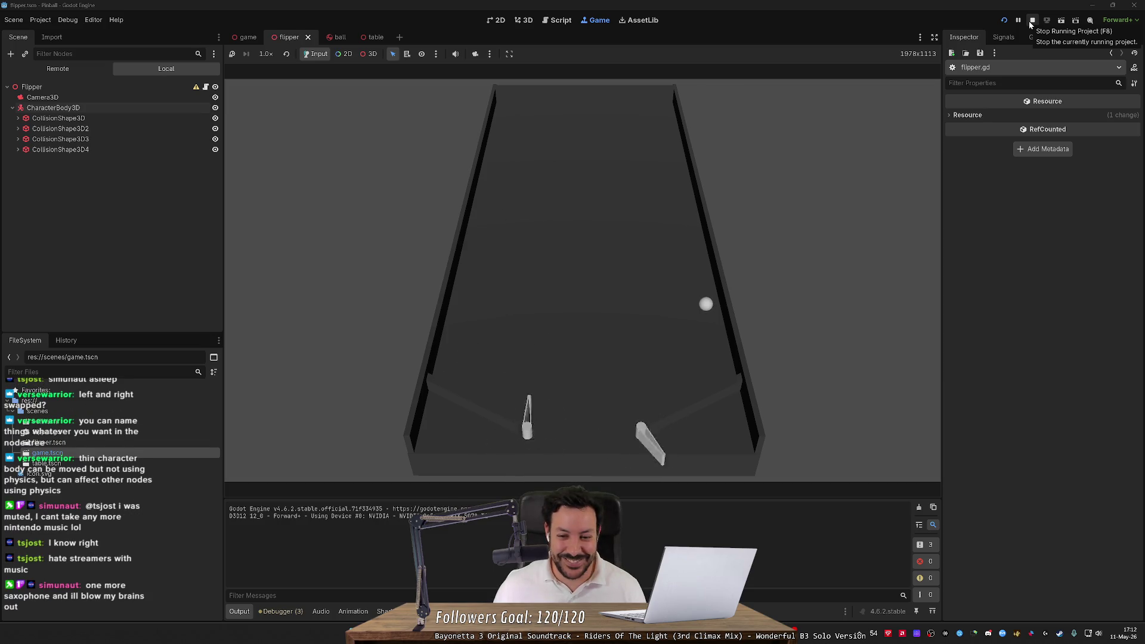
key("Left")
key("Right")
key("Left")
key("Right")
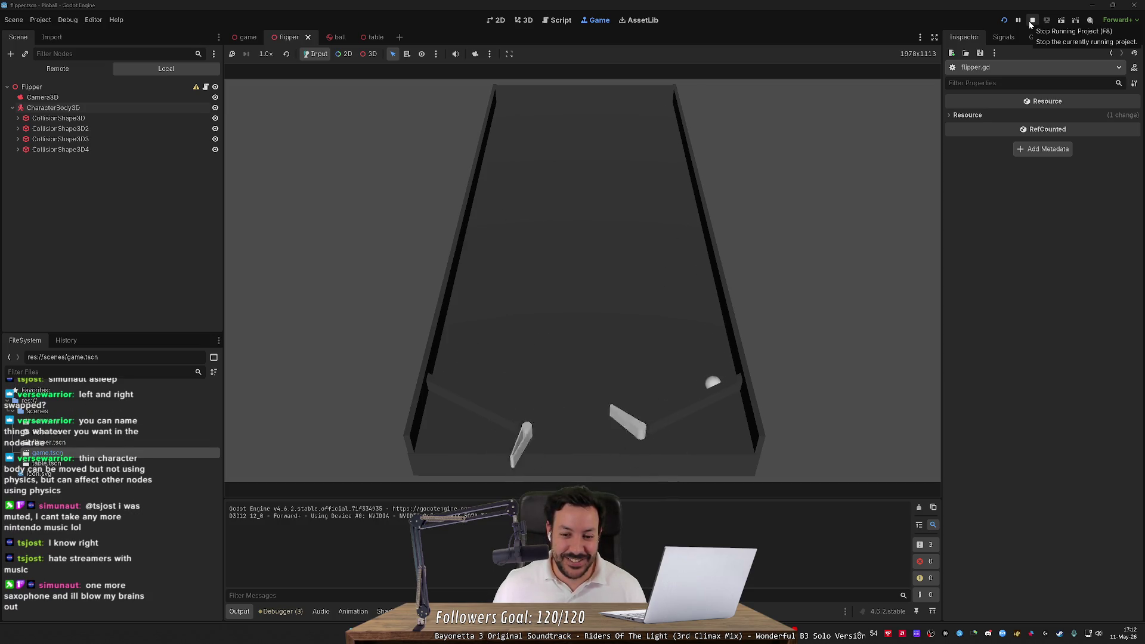
key("Left")
key("Right")
key("Left")
key("Right")
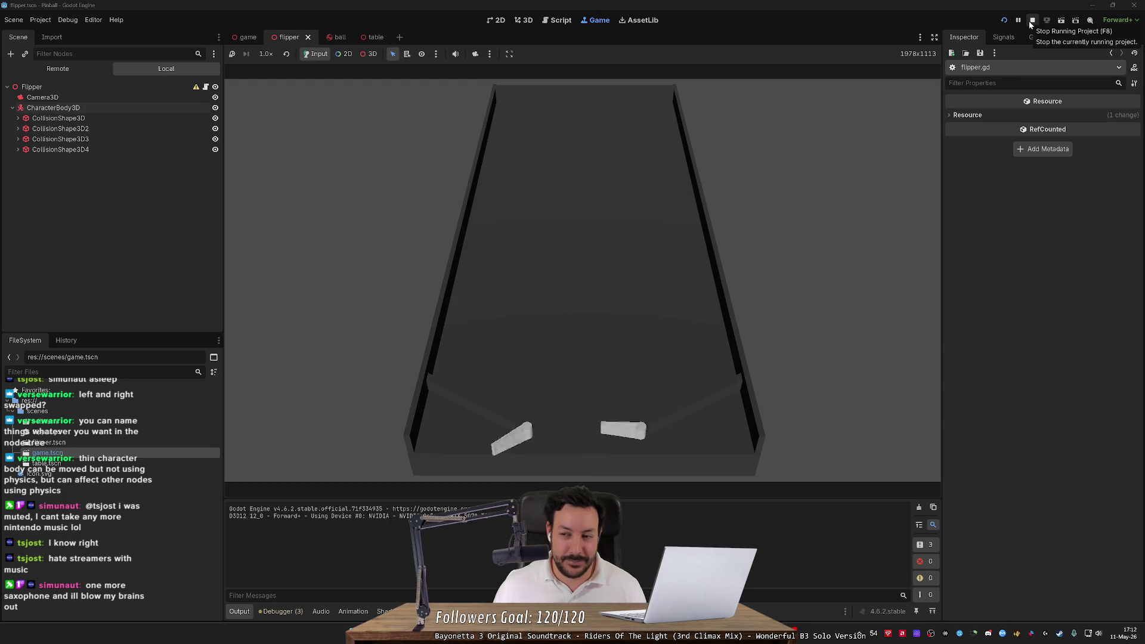
left_click(1029, 20)
key("alt+Tab")
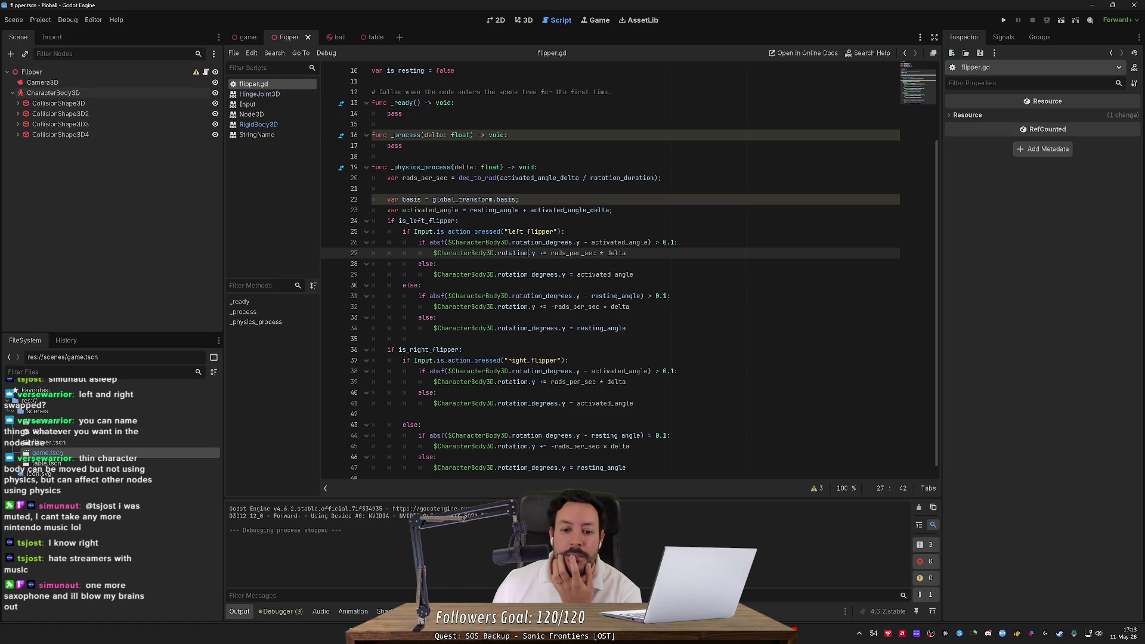
Highlight resting_angle on line 34, then switch to the game scene
double_click(601, 329)
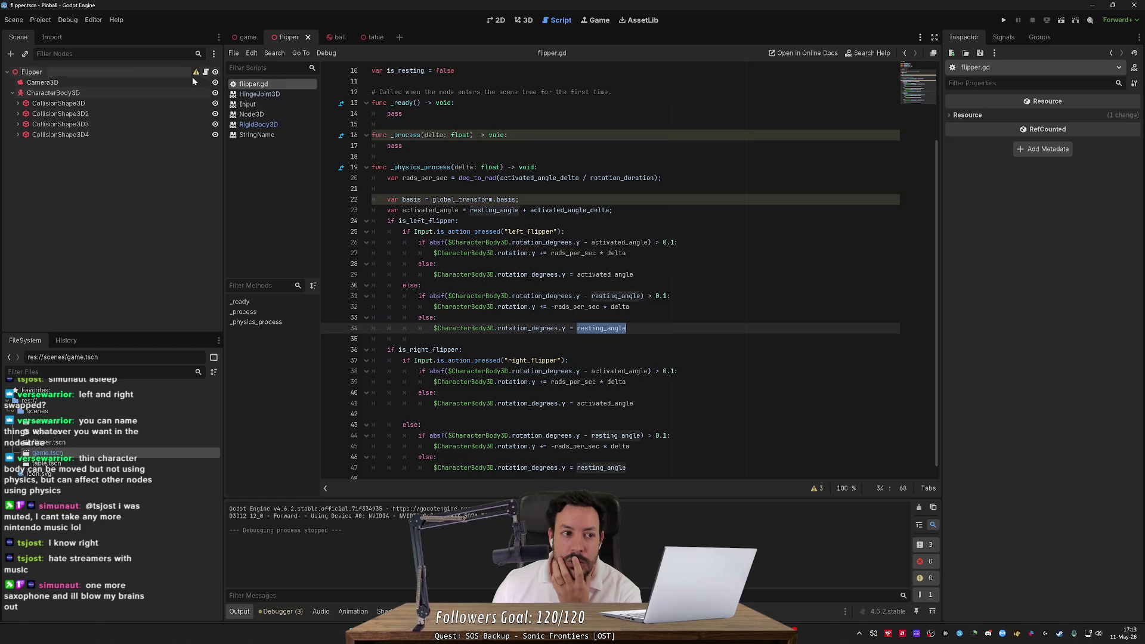
left_click(249, 37)
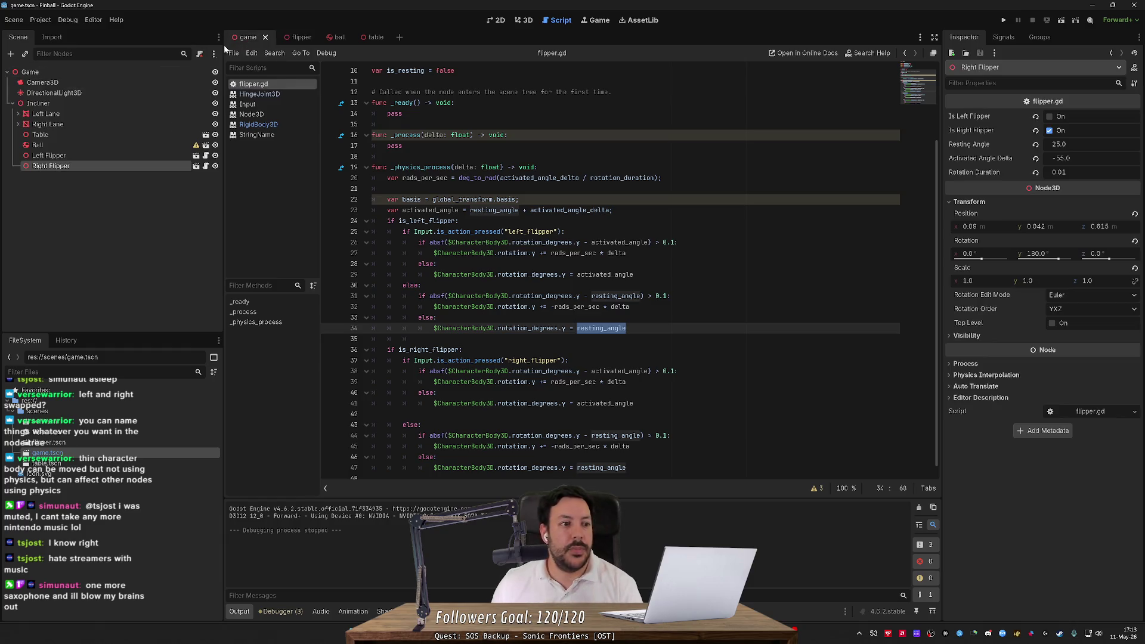
Set Rotation Duration to 1.0 on both flippers, then run and test-flip the game
left_click(96, 155)
key("Return")
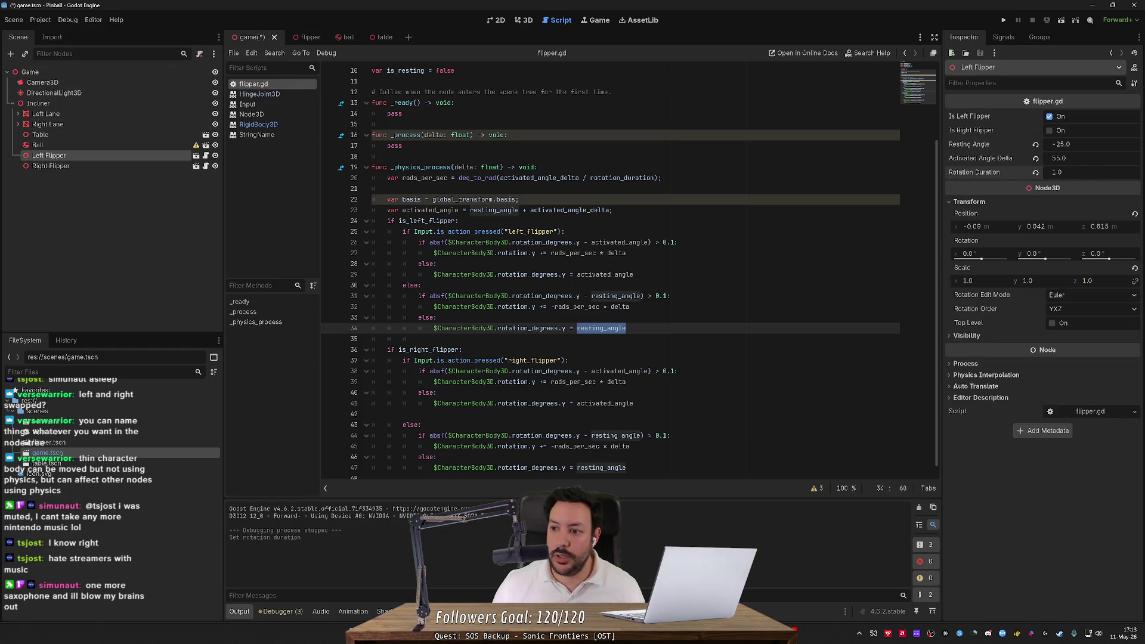
left_click(90, 166)
left_click(1059, 173)
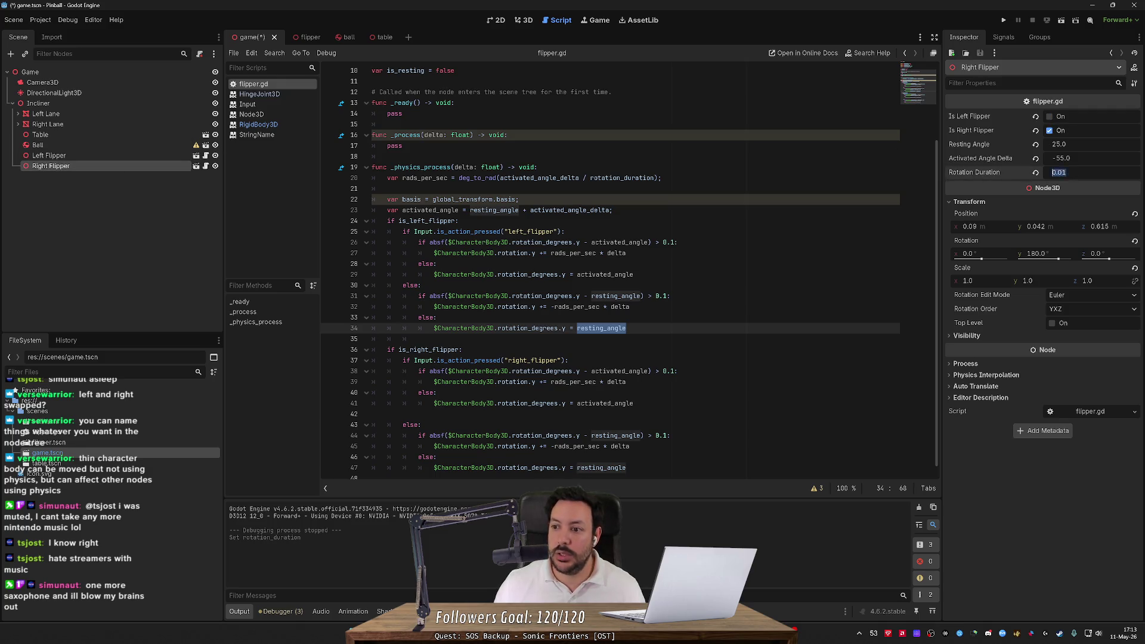
left_click(1007, 19)
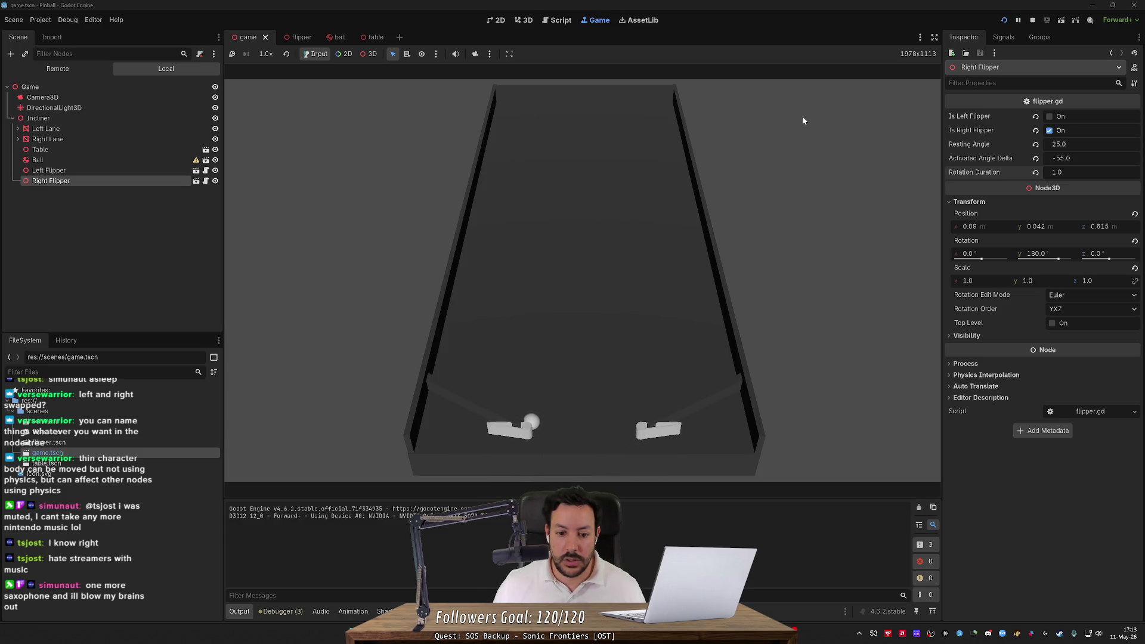
key("space")
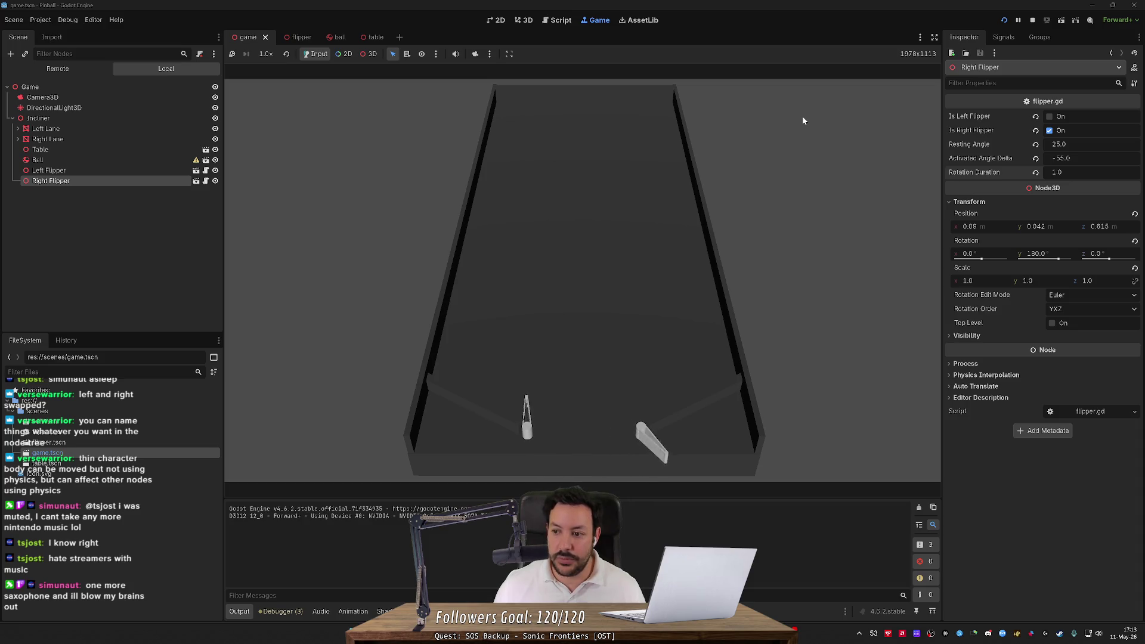
left_click(1019, 20)
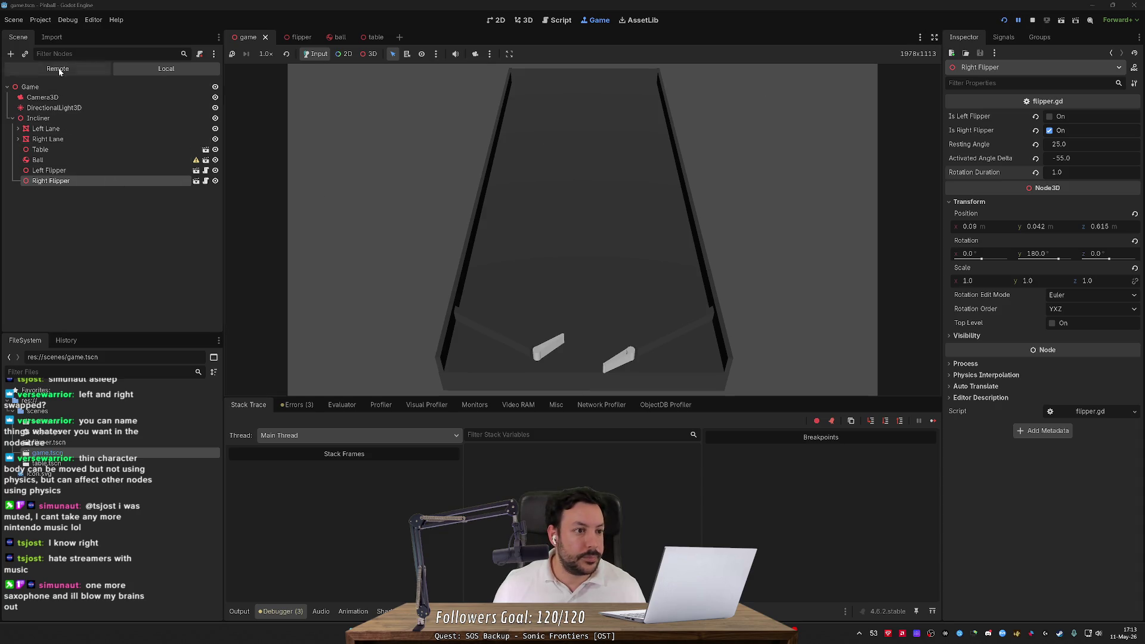
Check the Left Flipper's live CharacterBody3D rotation, resume, then stop the game with F8
left_click(81, 180)
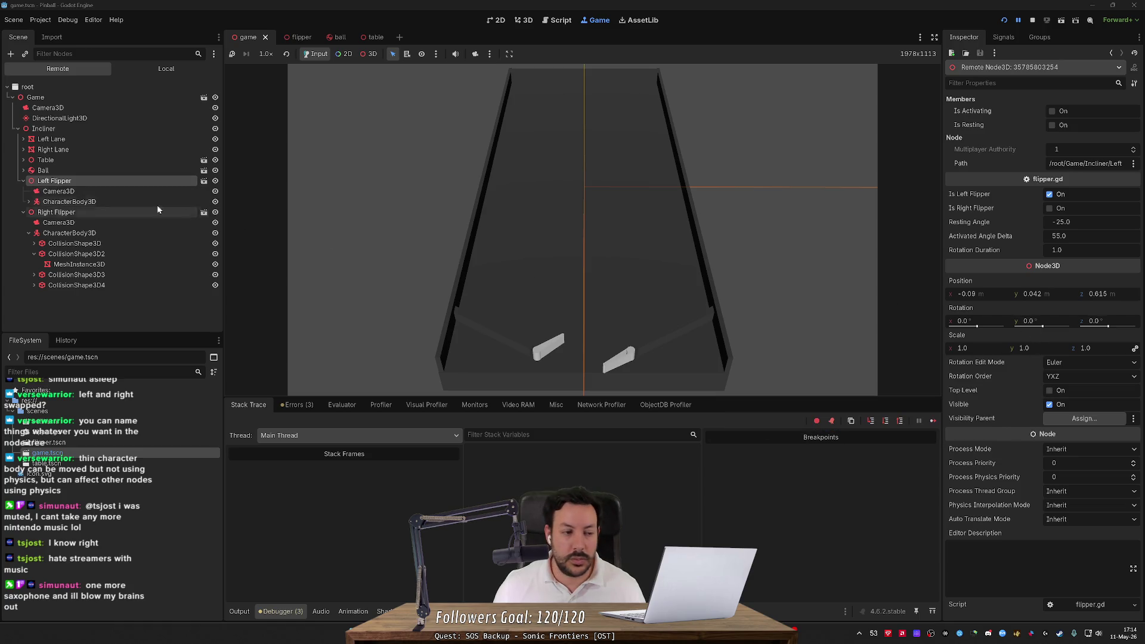
left_click(59, 202)
scroll(1055, 511, "down", 3)
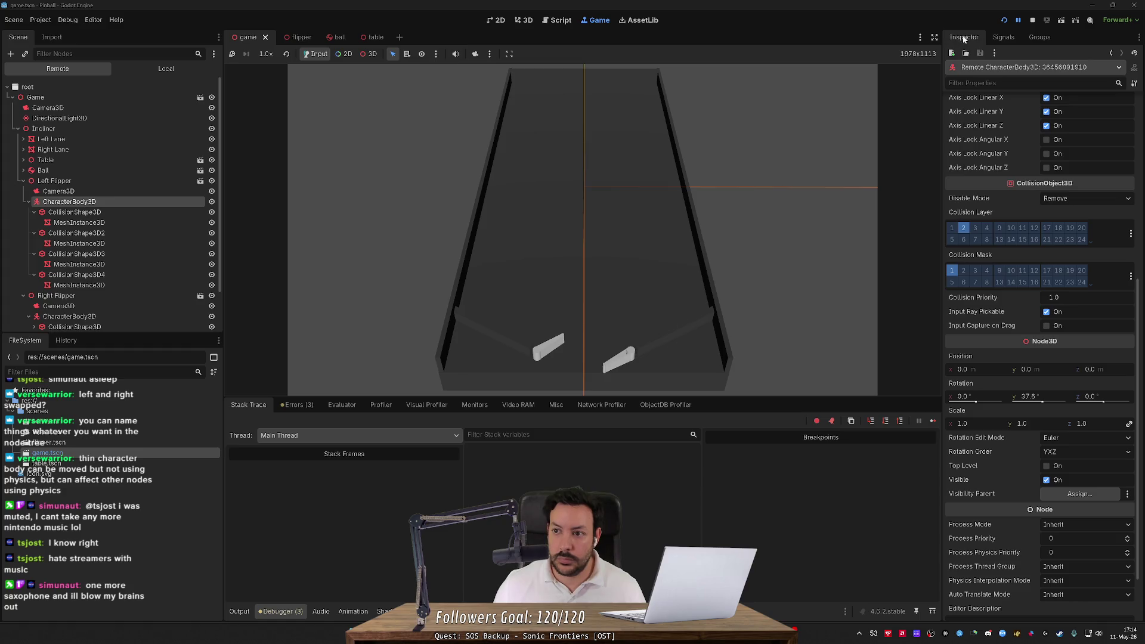
left_click(1019, 21)
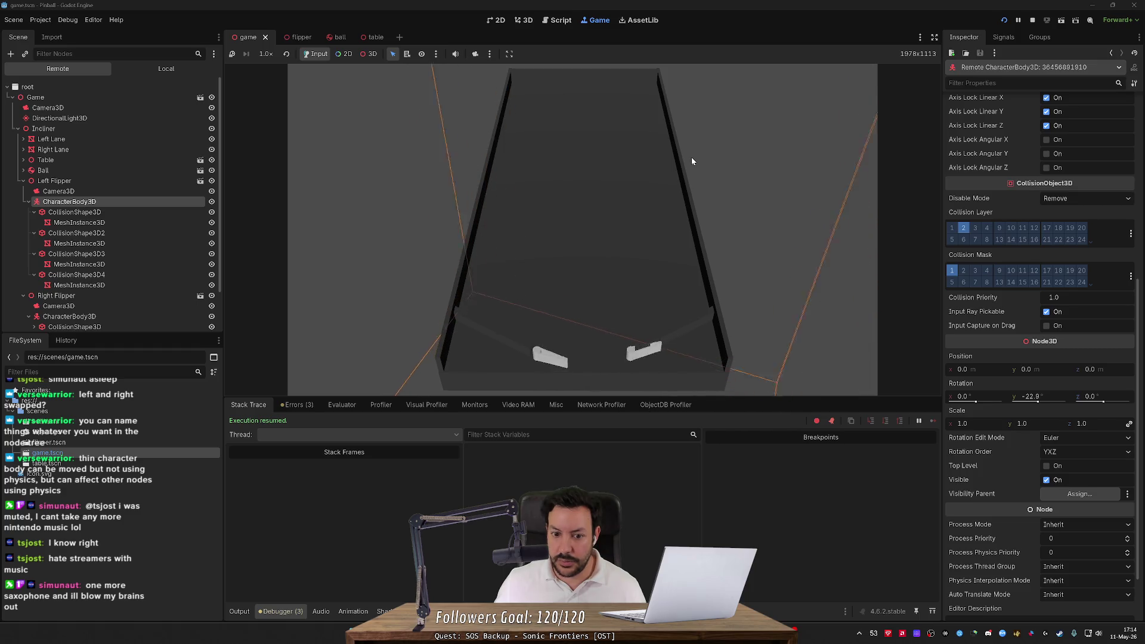
key("F8")
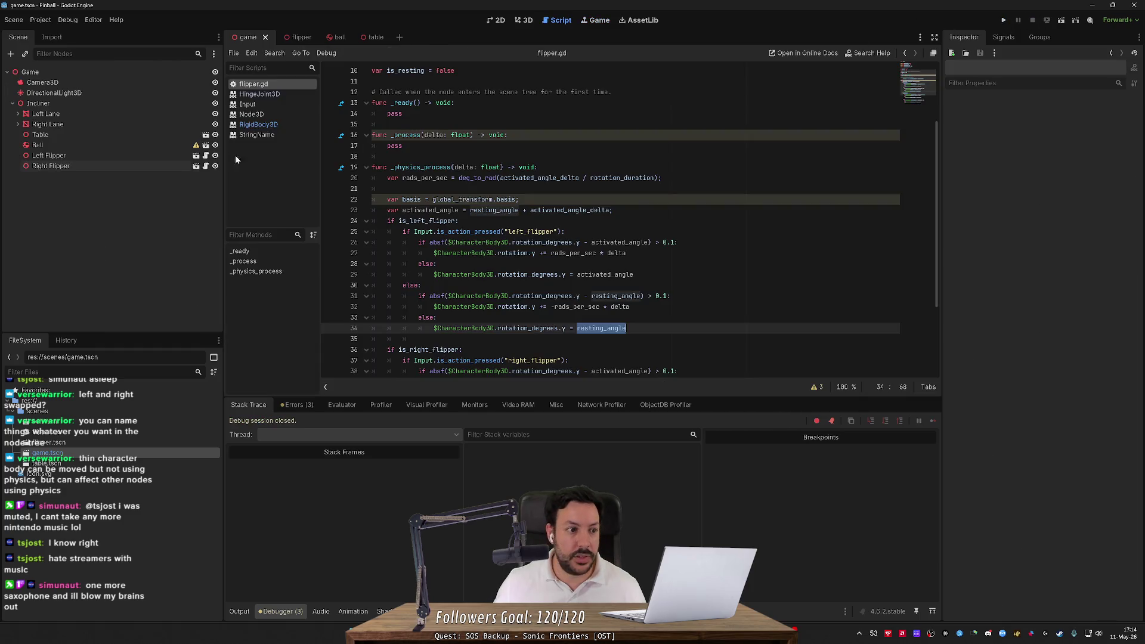
Select the rotation statements on lines 34 and 32 of flipper.gd
left_click(127, 159)
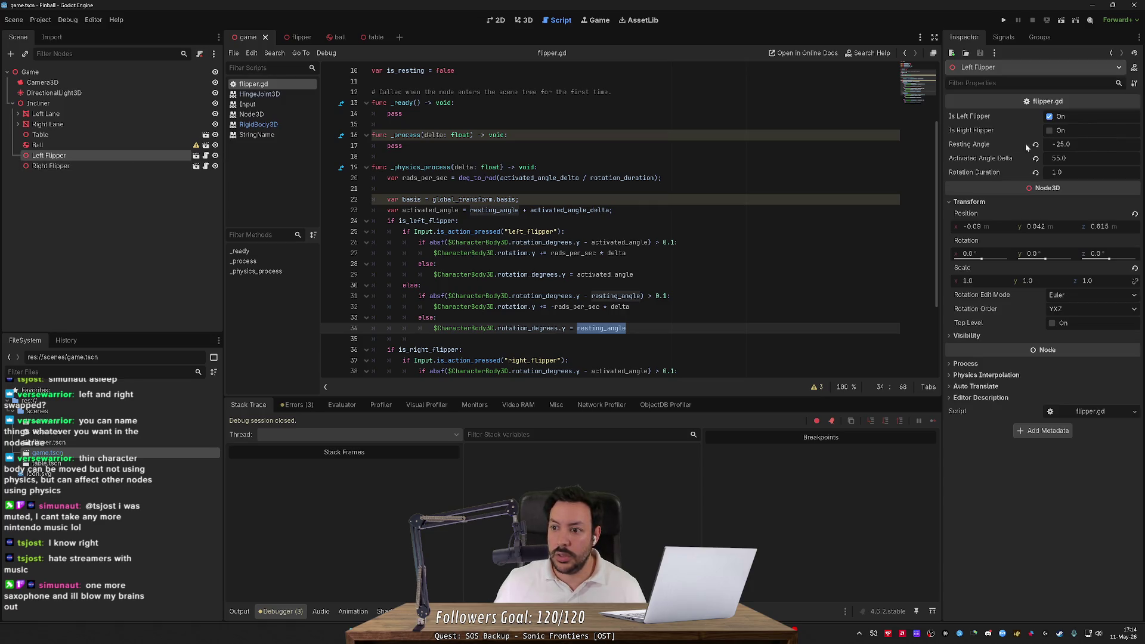
left_click(421, 285)
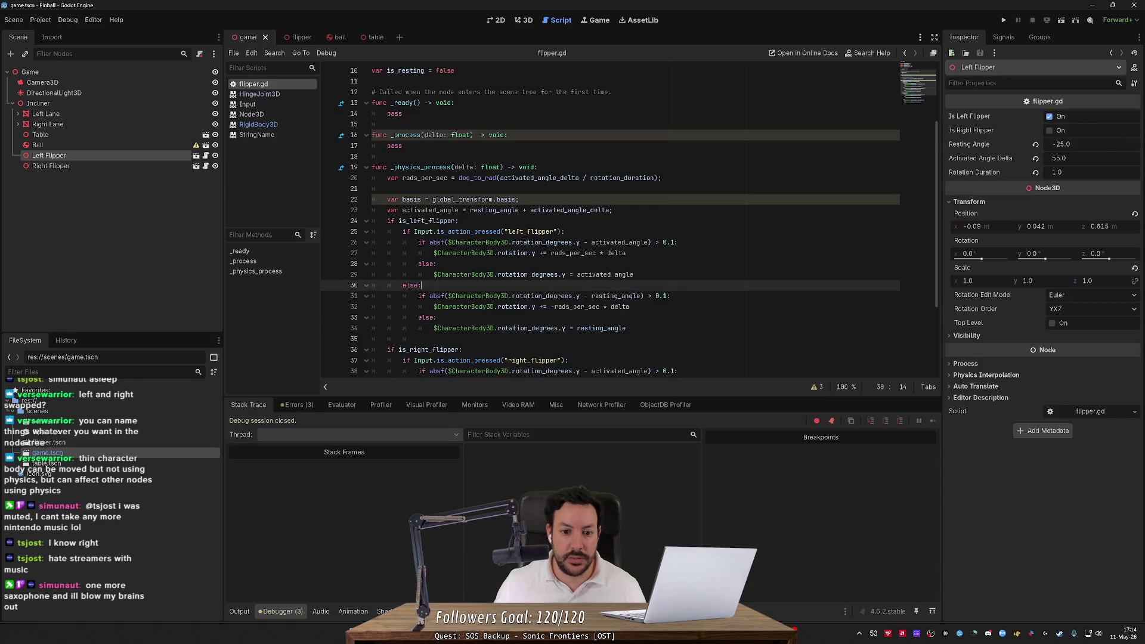
double_click(528, 328)
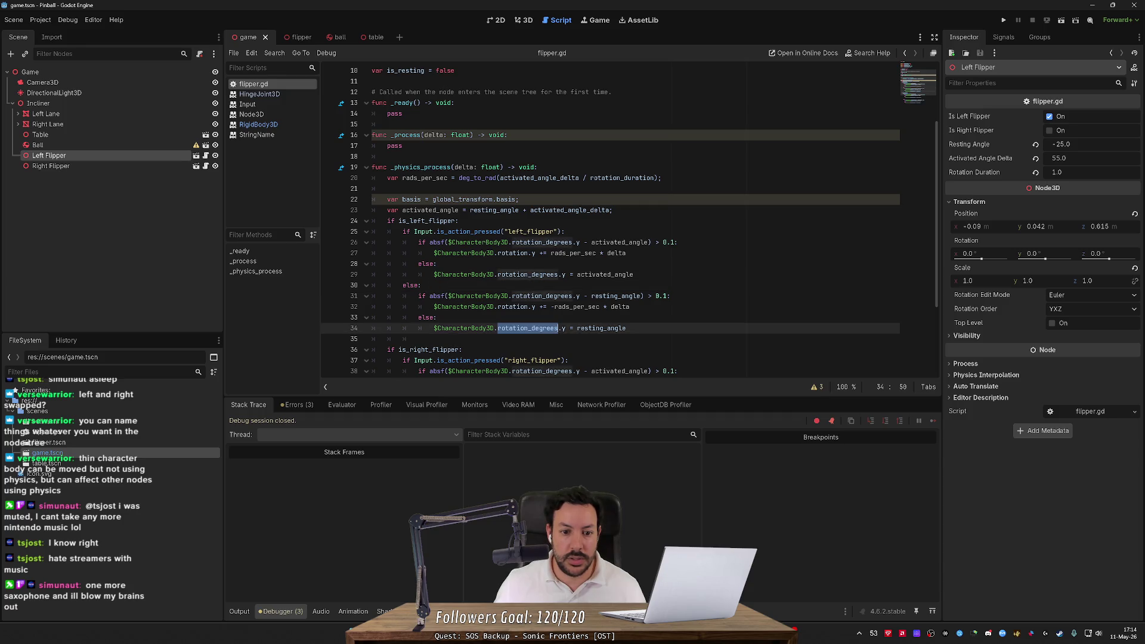
left_click(626, 328)
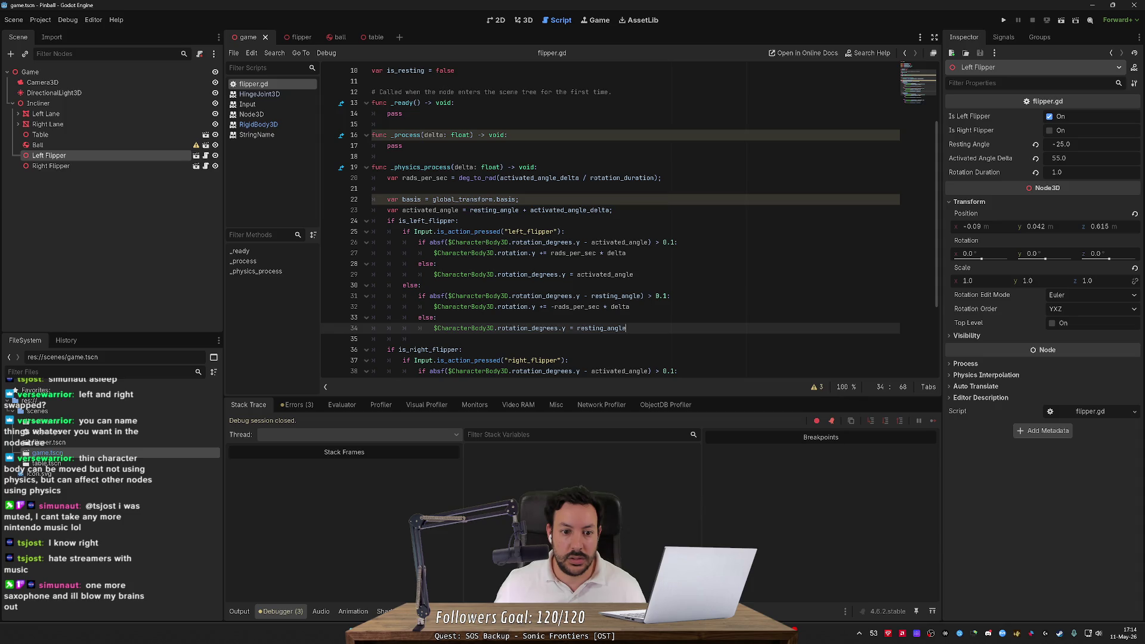
left_click_drag(626, 328, 434, 328)
left_click(471, 328)
left_click_drag(626, 328, 442, 328)
scroll(441, 328, "down", 2)
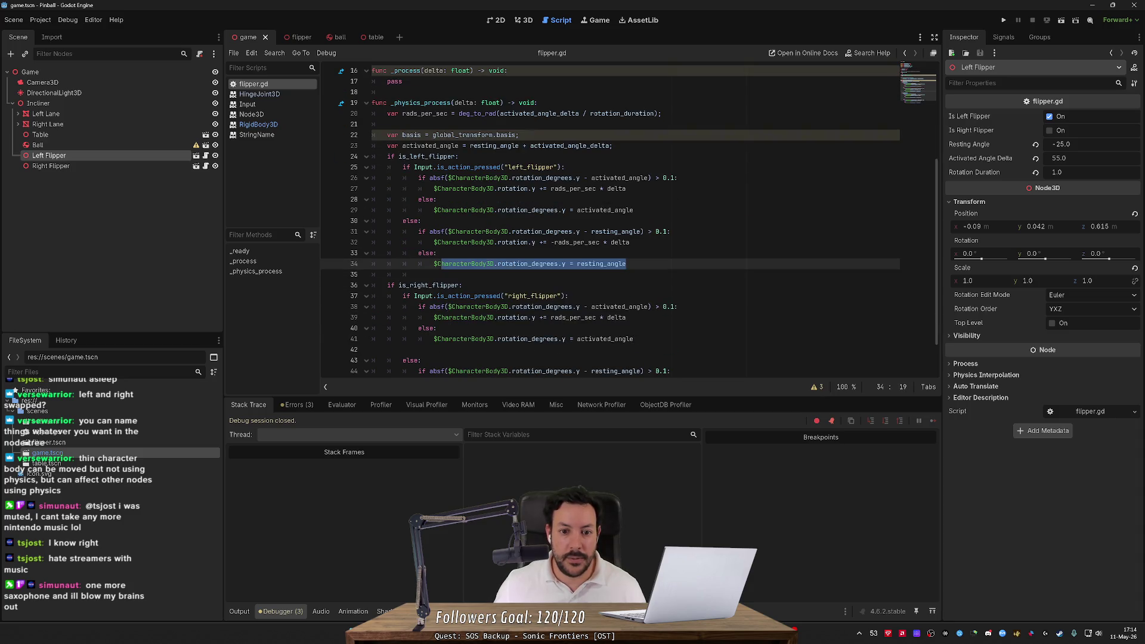
left_click_drag(630, 243, 420, 242)
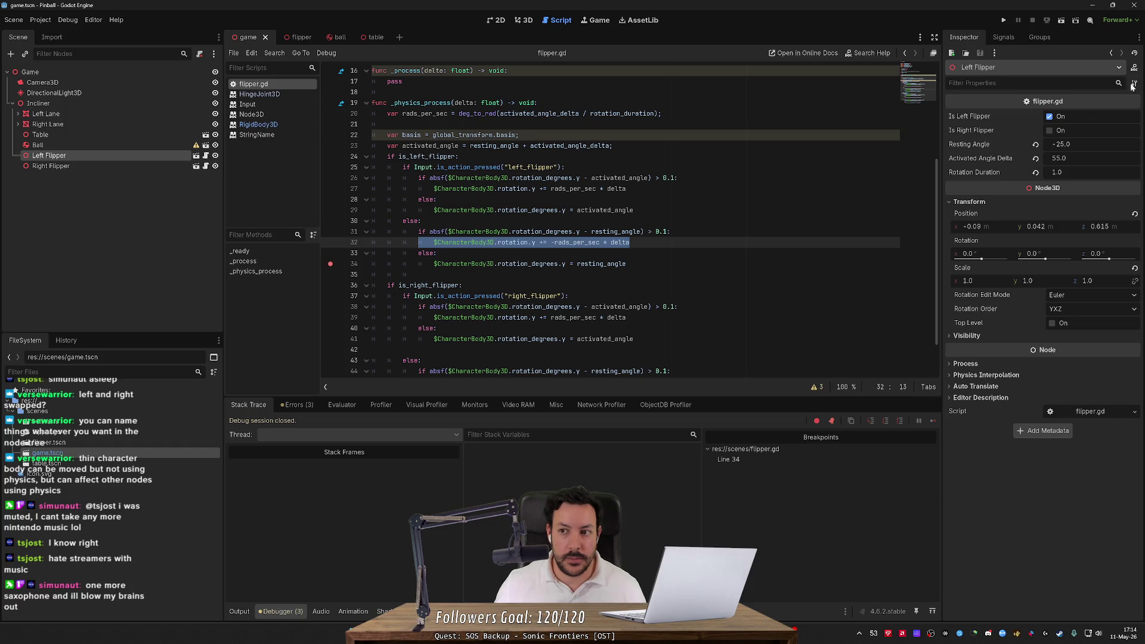
Run the game again and flip both flippers with the Left and Right keys
left_click(1062, 22)
key("Left")
key("Right")
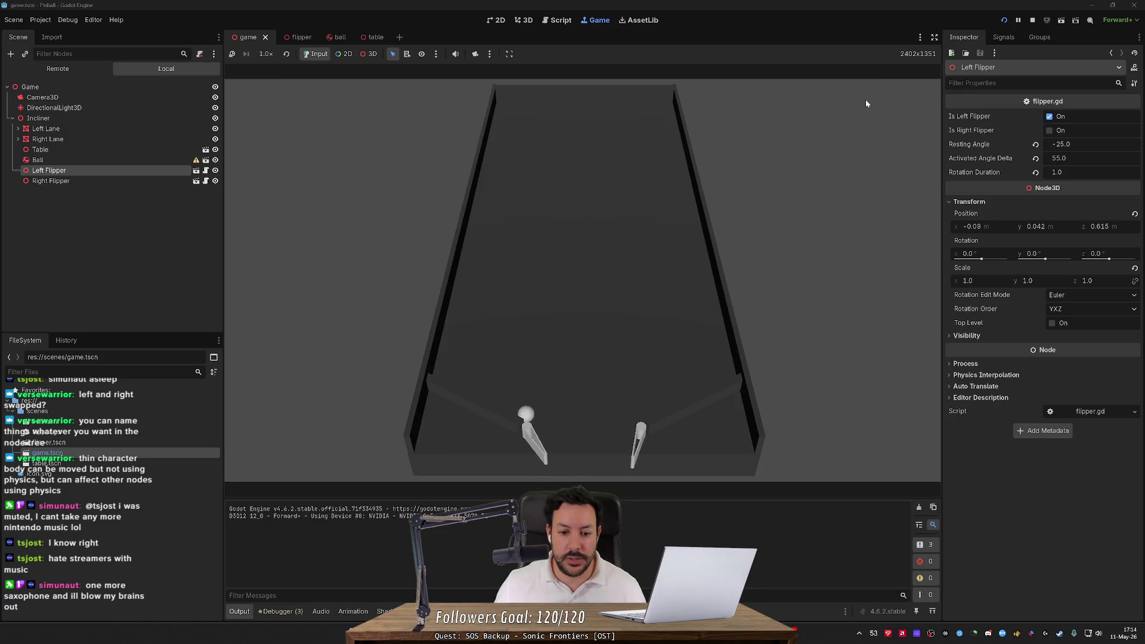
Flip both flippers in the running game and show the live Remote node tree
key("Right")
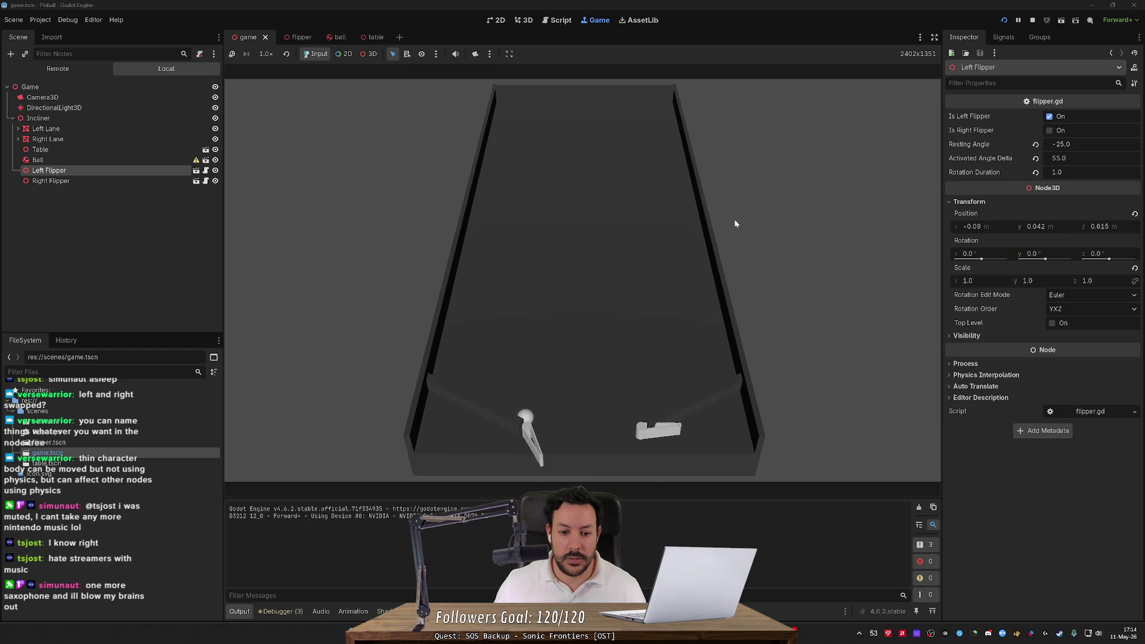
key("Left")
left_click(73, 68)
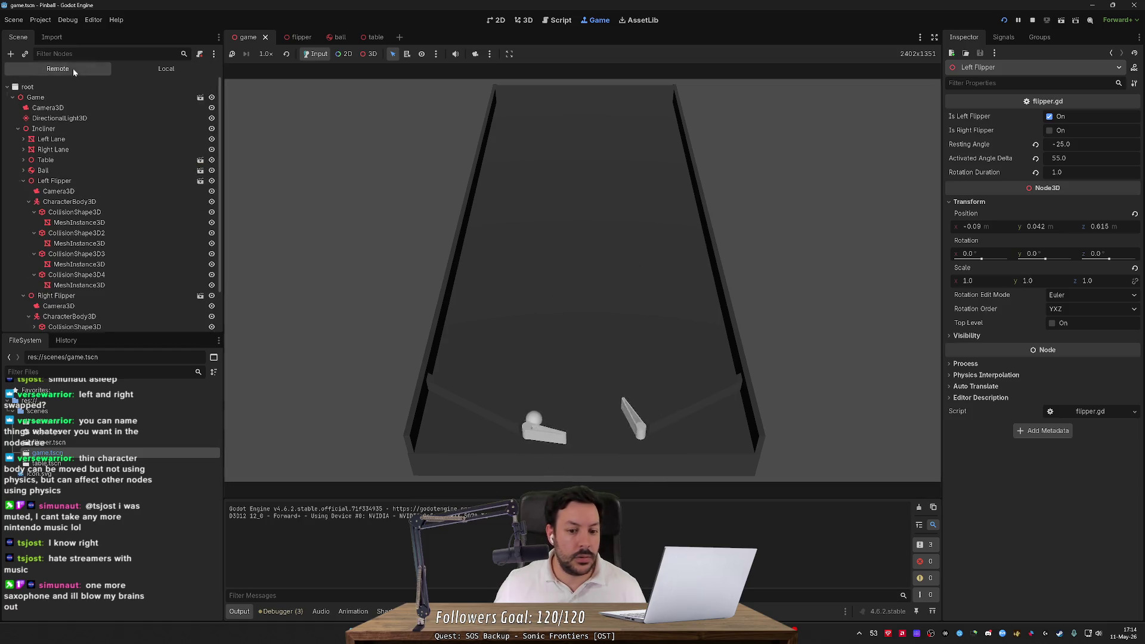
Inspect the left flipper's live CharacterBody3D properties and check the HingeJoint3D documentation
left_click(117, 203)
scroll(1011, 336, "down", 6)
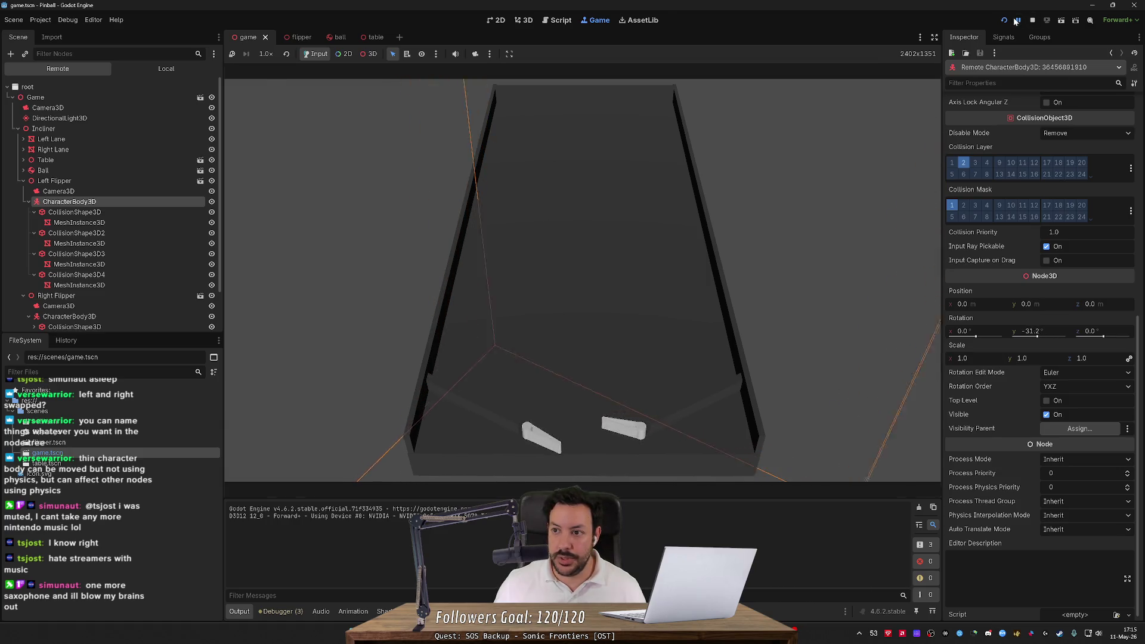
key("alt+Tab")
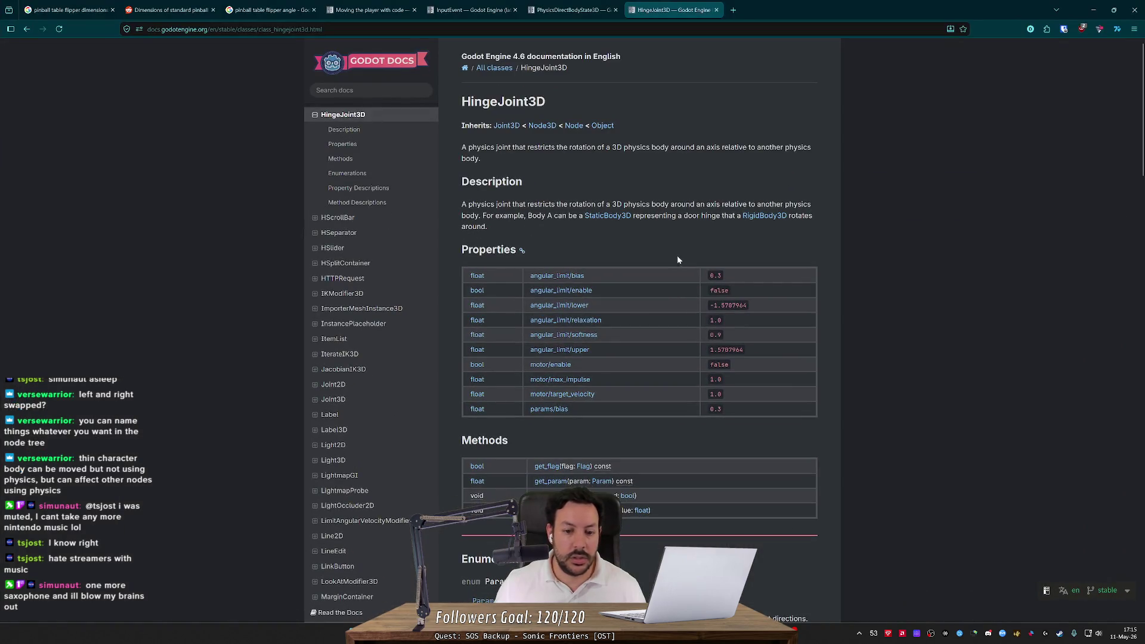
key("alt+Tab")
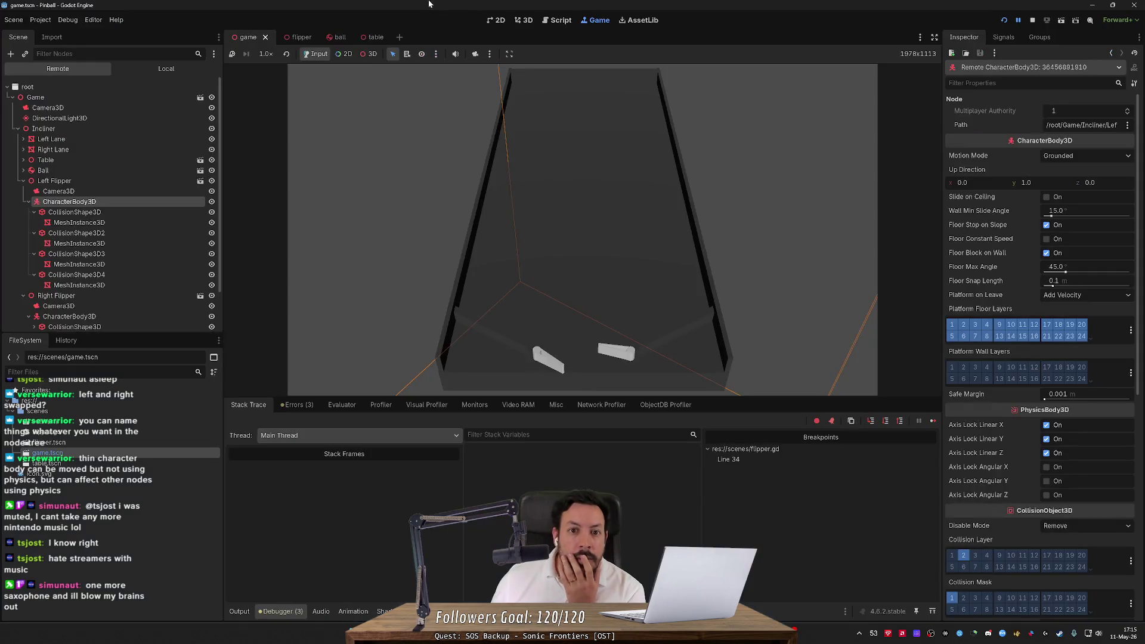
Return to flipper.gd and continue the game until the line 32 breakpoint hits
left_click(553, 21)
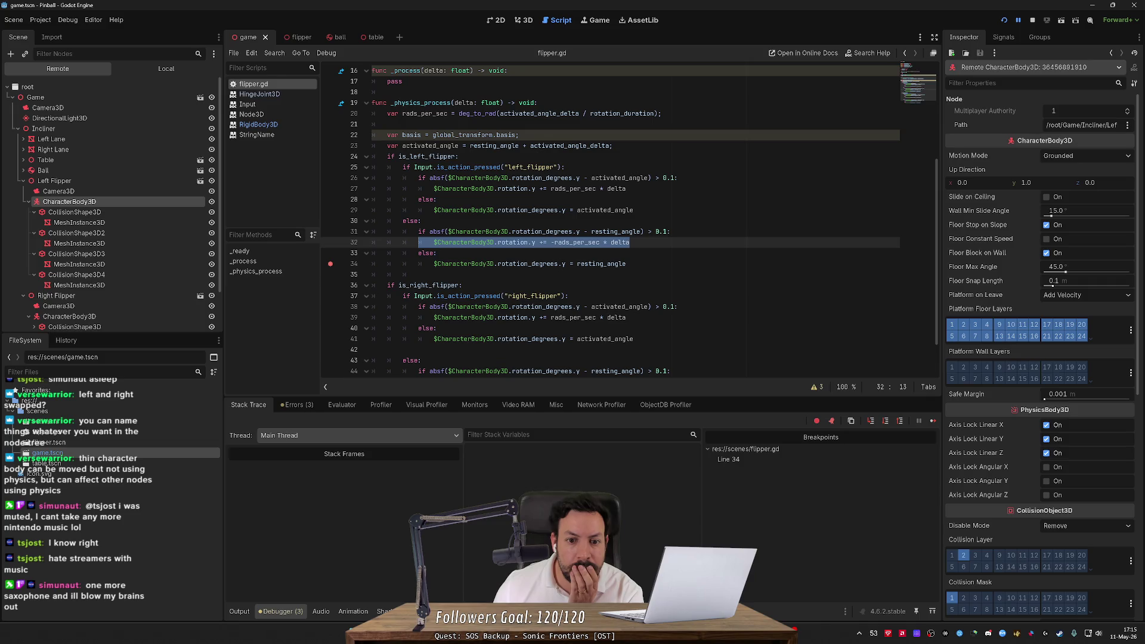
left_click(528, 232)
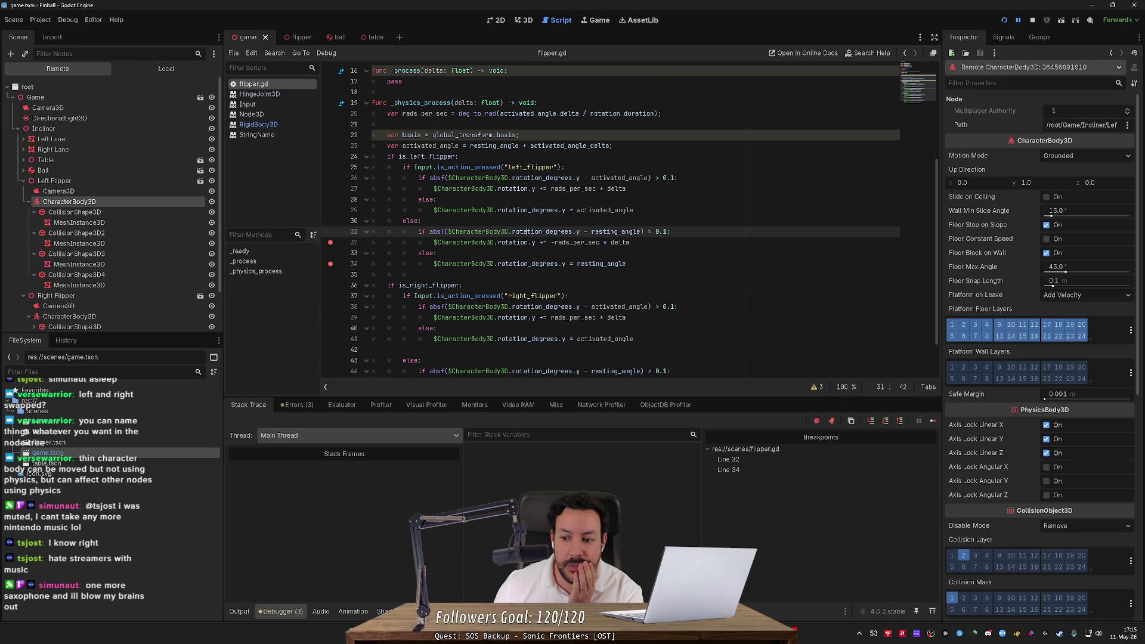
left_click(1019, 21)
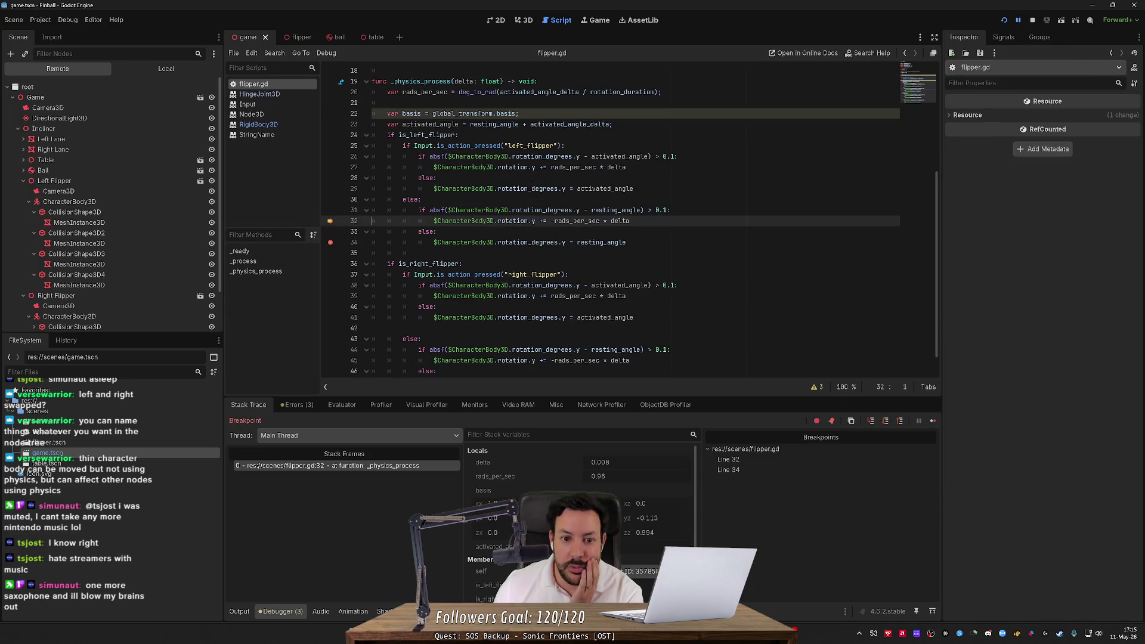
mouse_move(548, 210)
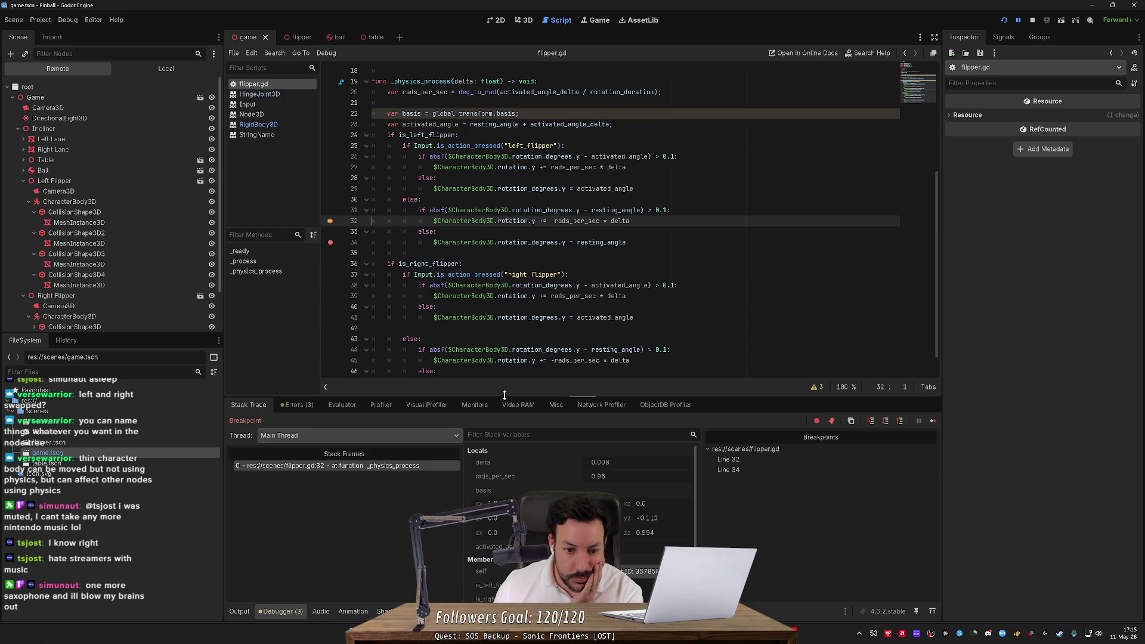
left_click_drag(512, 377, 373, 385)
Inspect rads_per_sec and rotation values around lines 30–32 in the paused debugger
left_click(537, 176)
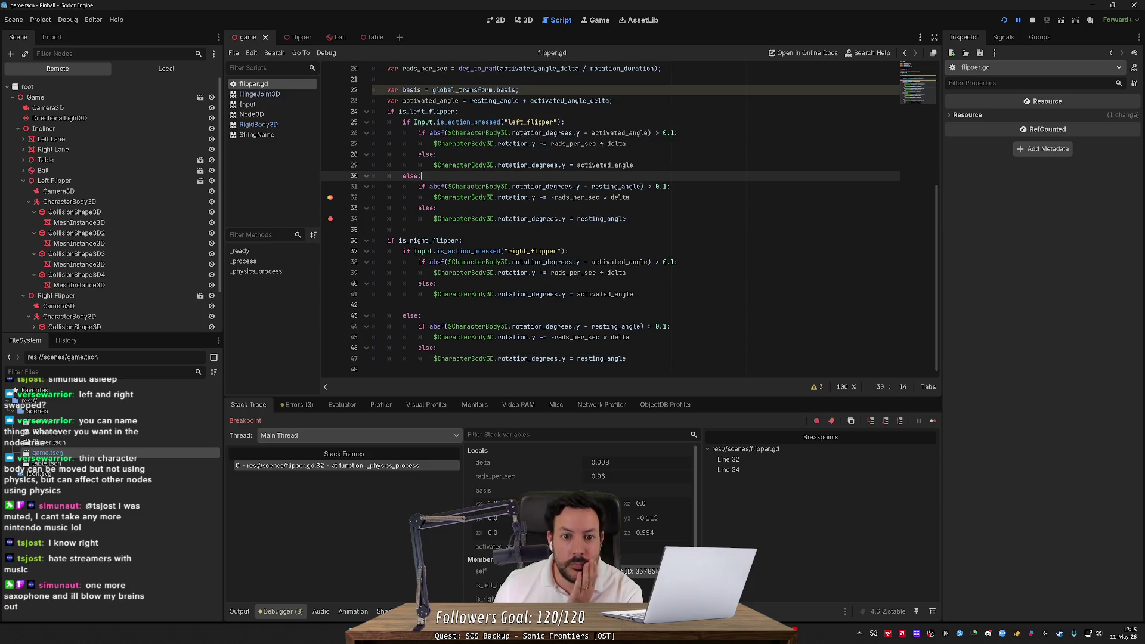
mouse_move(620, 187)
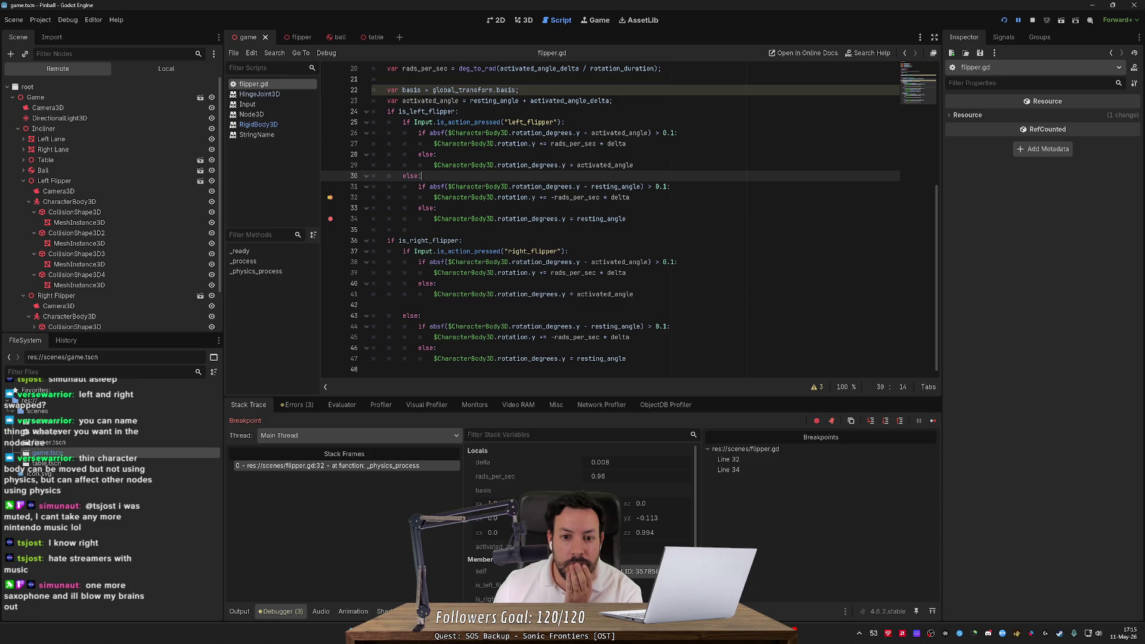
mouse_move(587, 198)
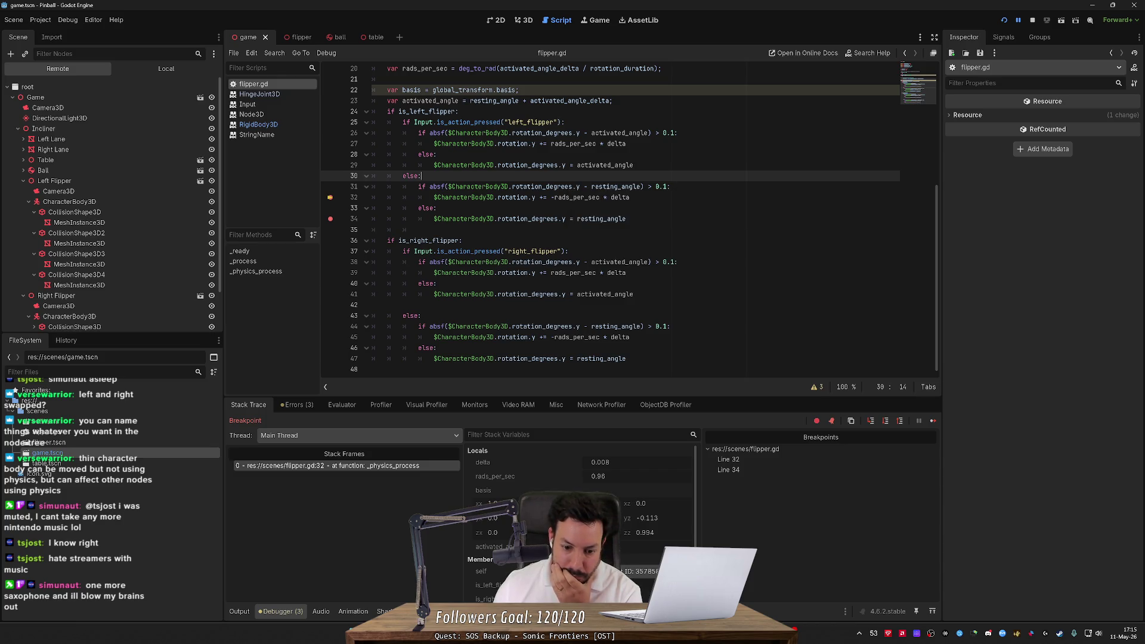
scroll(578, 519, "down", 3)
scroll(516, 490, "up", 3)
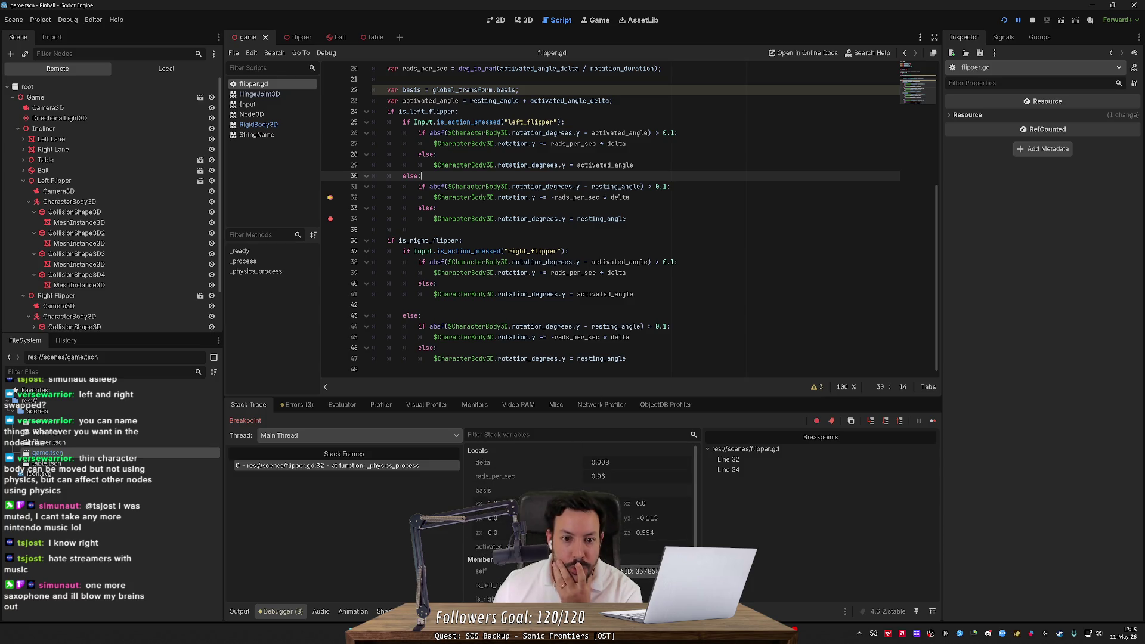
mouse_move(525, 197)
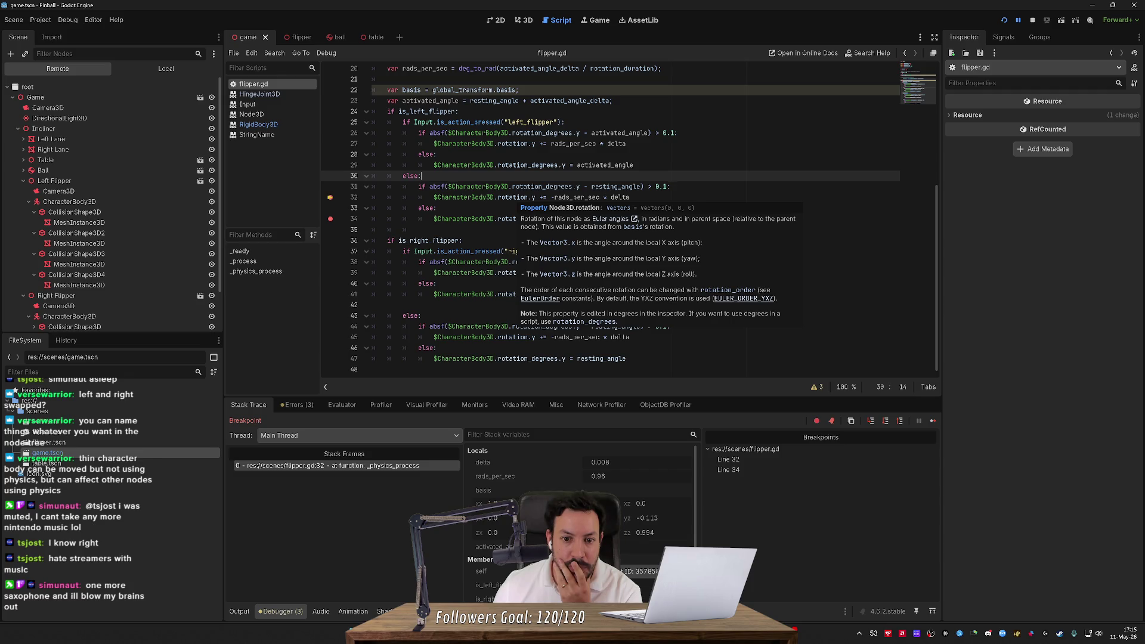
left_click(513, 197)
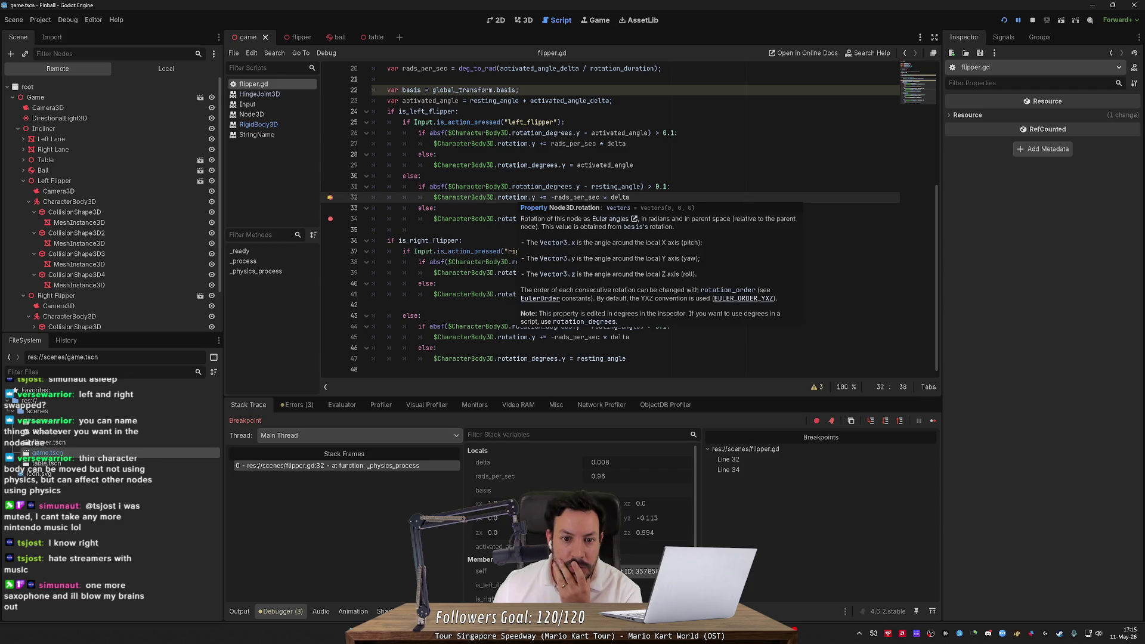
Select resting_angle and the > 0.1 check on line 31, then stop the debug session
mouse_move(543, 187)
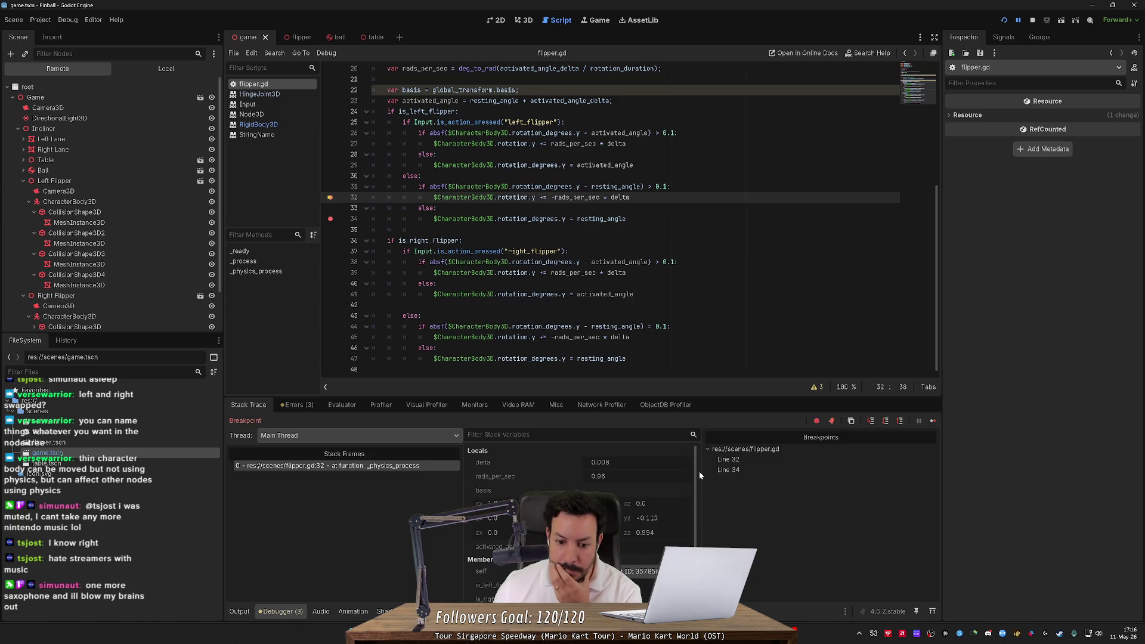
scroll(692, 523, "down", 3)
scroll(693, 523, "down", 1)
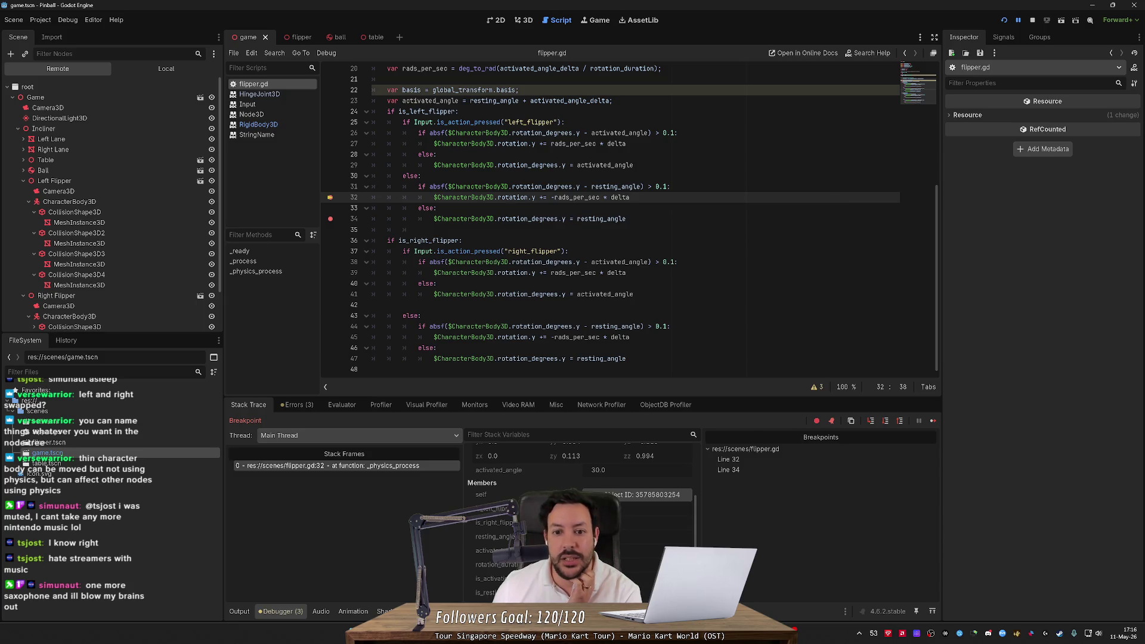
double_click(616, 187)
left_click_drag(648, 186, 667, 186)
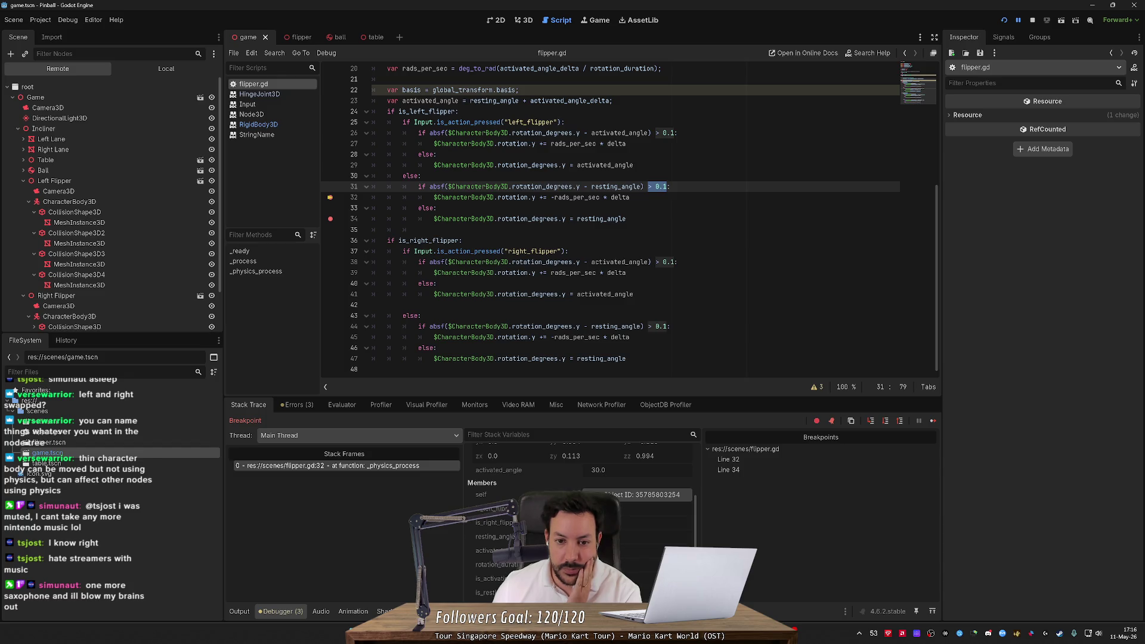
left_click(1033, 20)
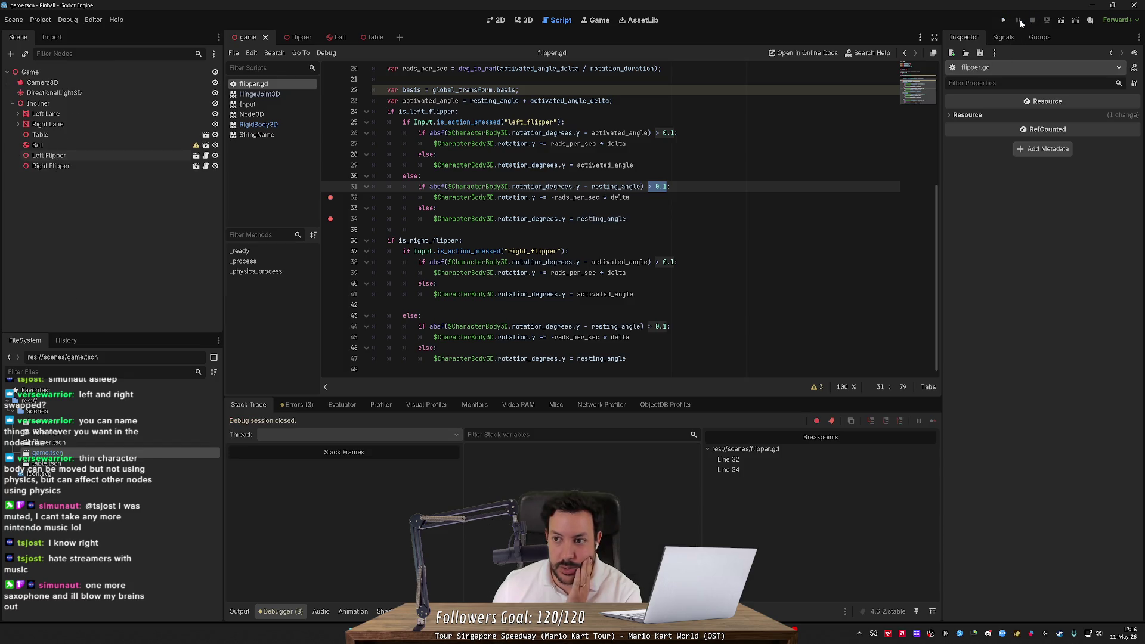
Remove the breakpoints on lines 32 and 34, reload the game, then stop it
left_click(1007, 20)
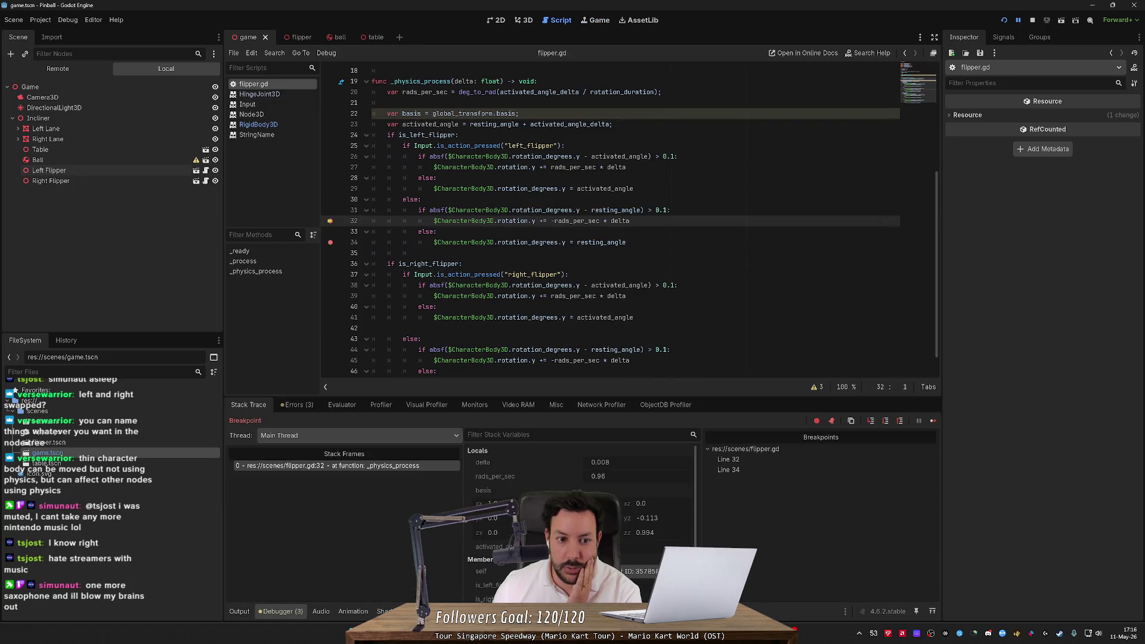
left_click(330, 222)
left_click(330, 242)
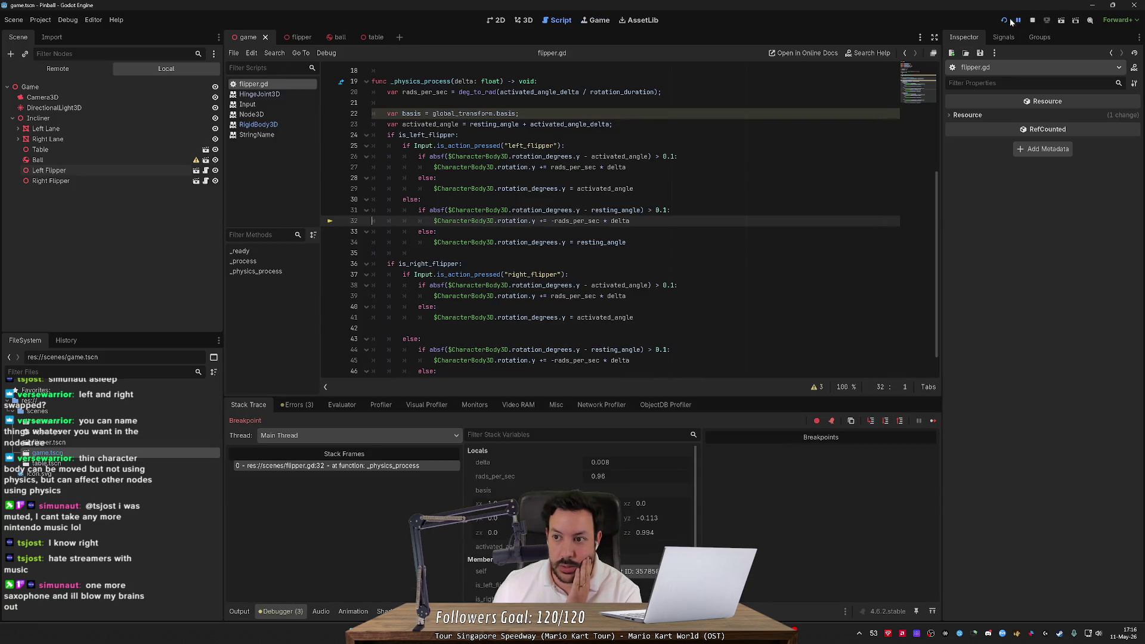
left_click(1005, 20)
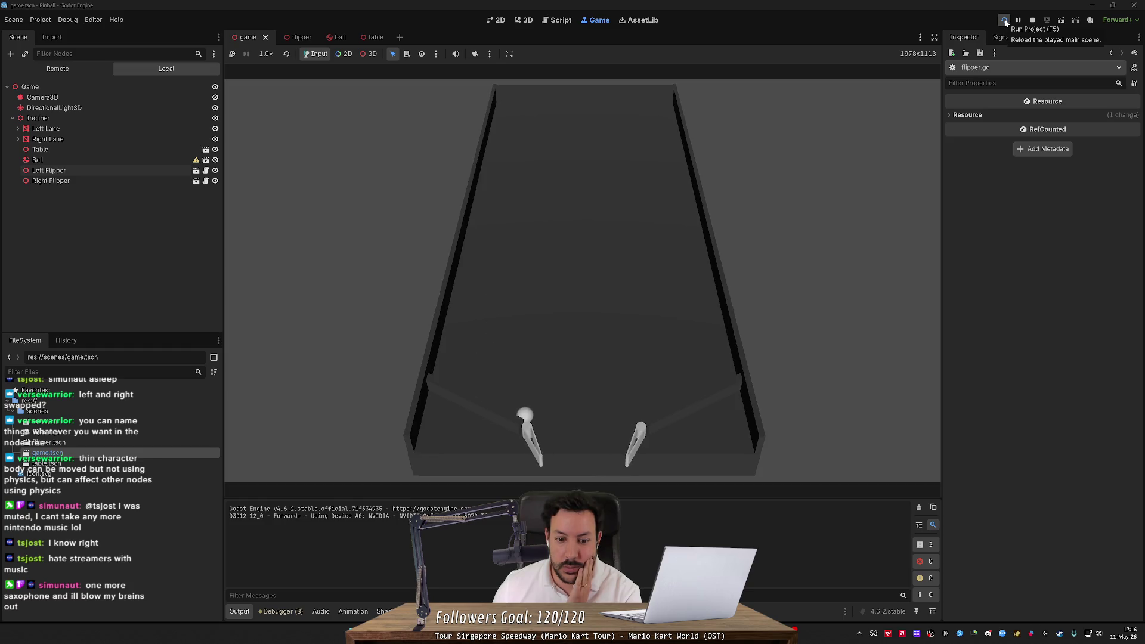
left_click(1034, 20)
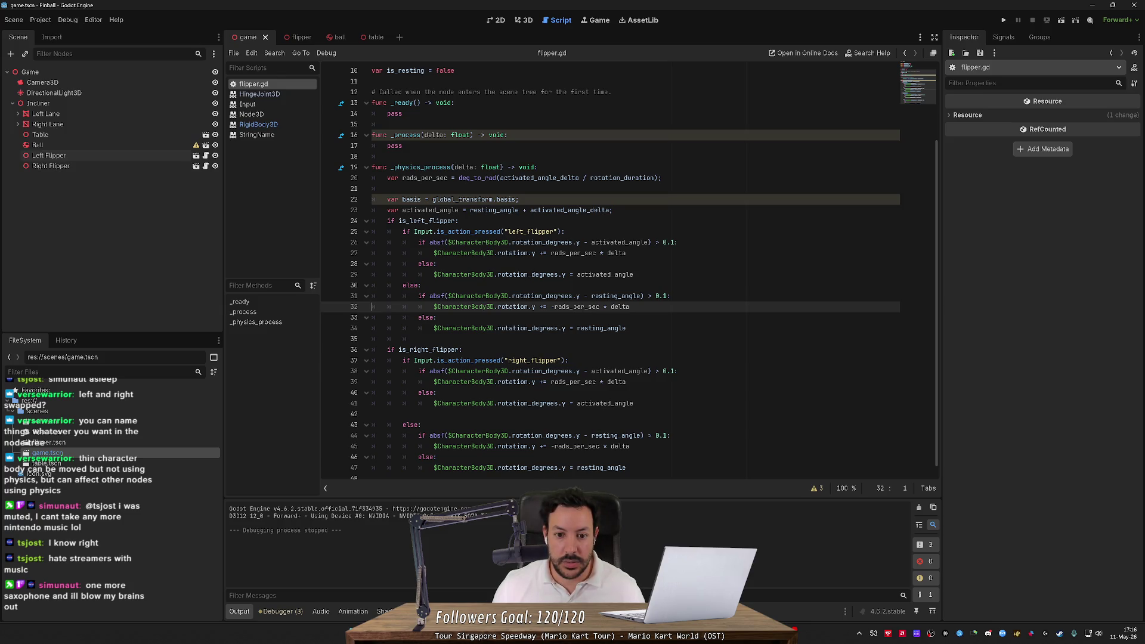
Review uses of rotation, rads_per_sec, activated_angle and resting_angle, ending after else: on line 30
double_click(513, 306)
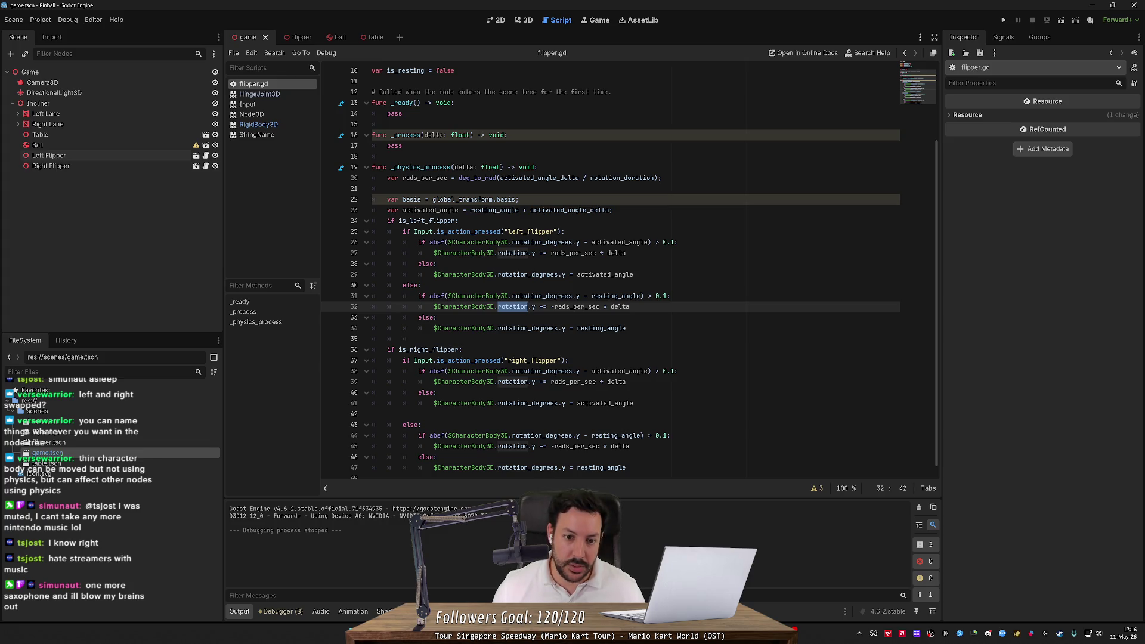
left_click(571, 253)
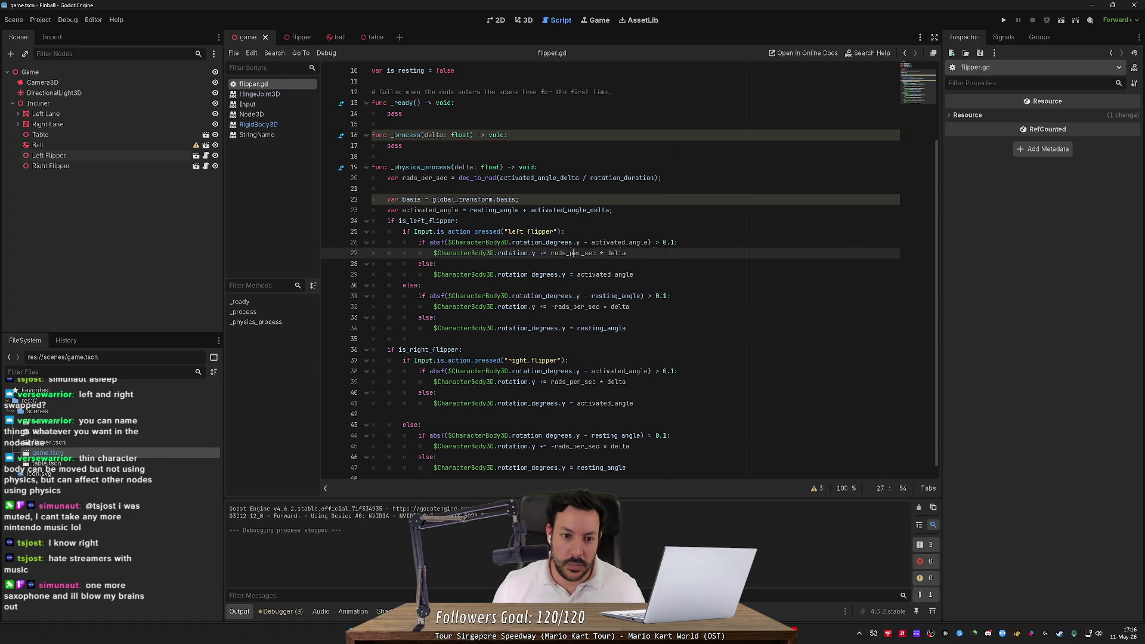
mouse_move(564, 243)
left_click(618, 243)
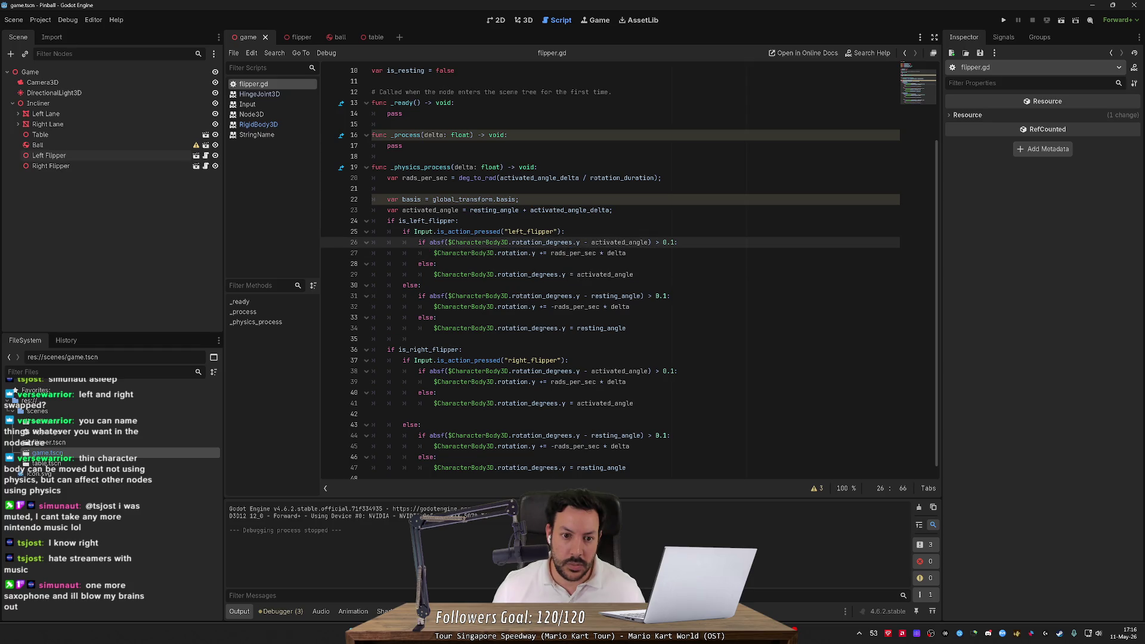
left_click(618, 295)
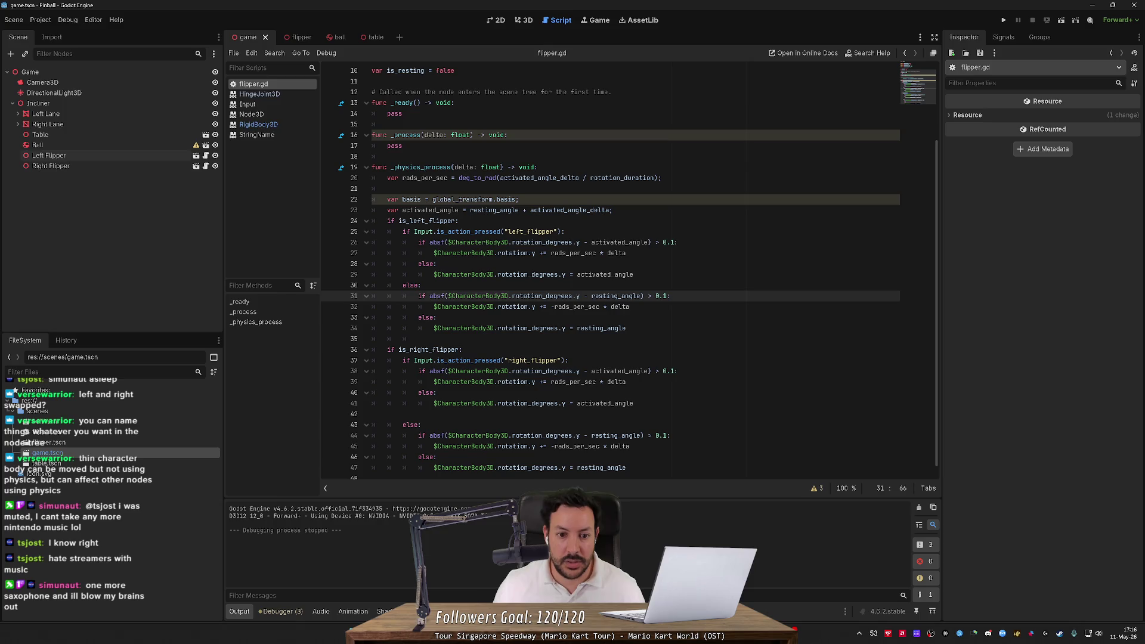
left_click(421, 286)
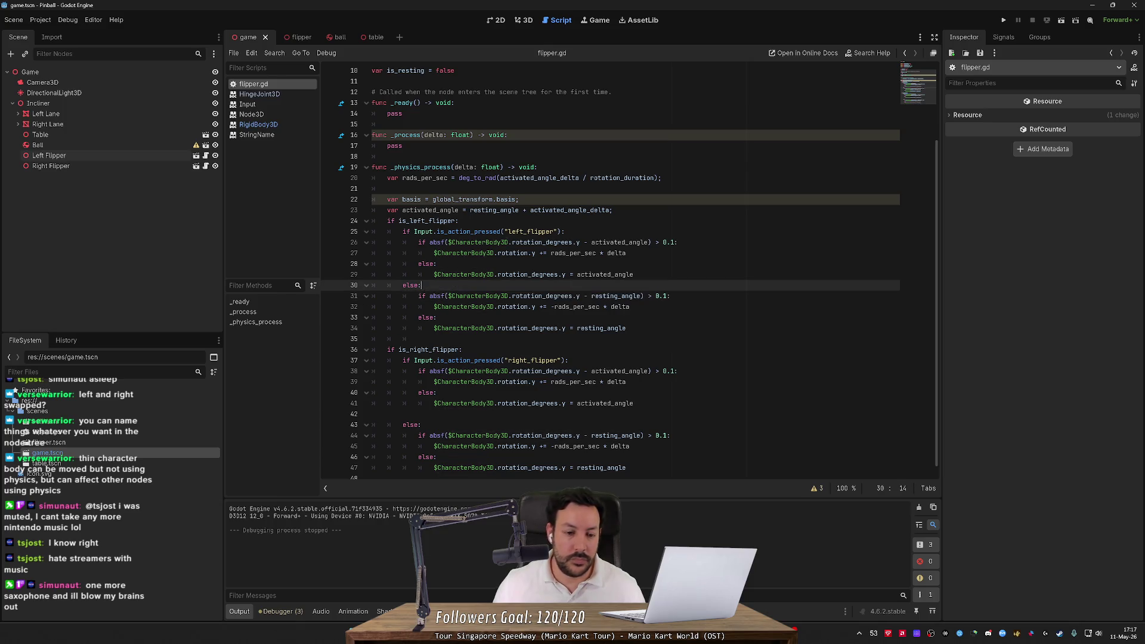
Add a print call with the pasted message on a new line after else:
key("Return")
type("co")
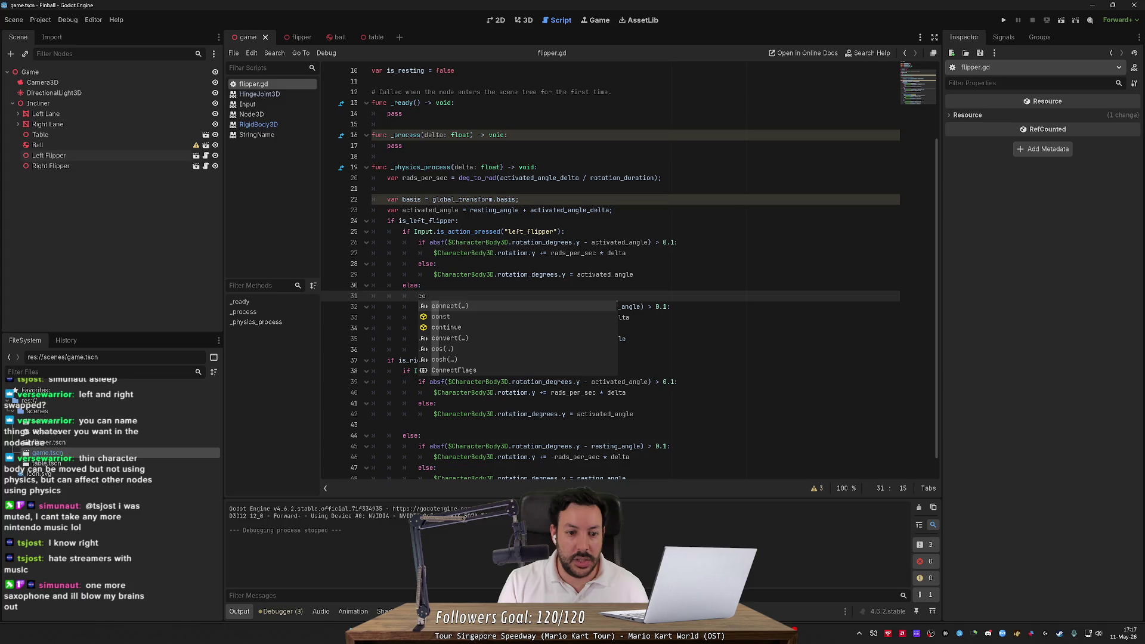
key("BackSpace")
key("BackSpace")
type("log")
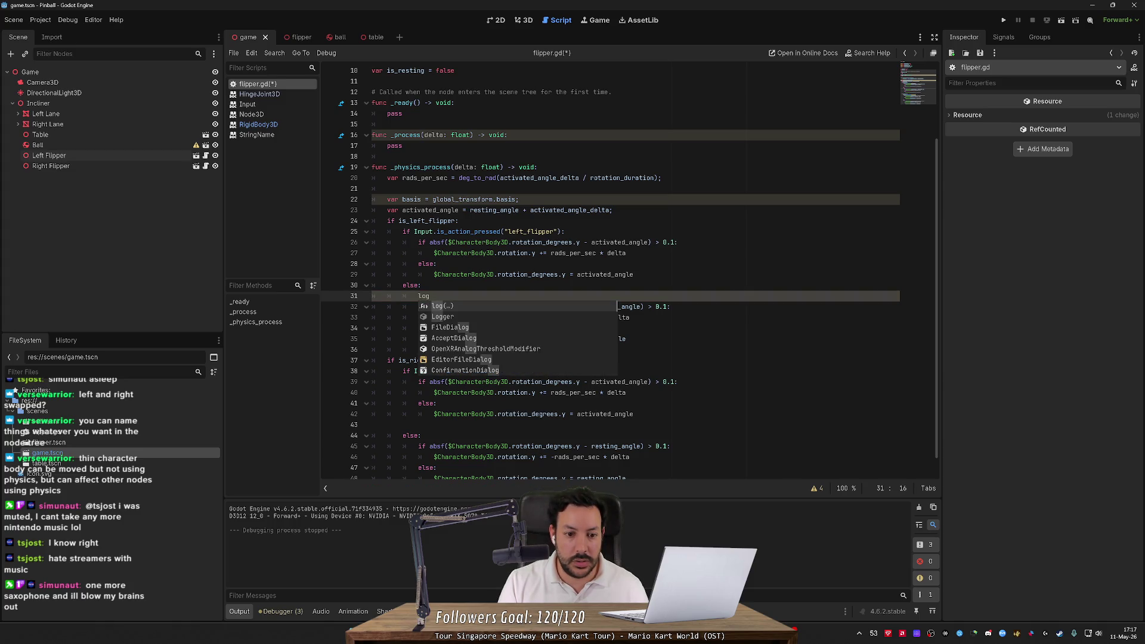
key("BackSpace")
key("BackSpace")
key("BackSpace")
type("prin")
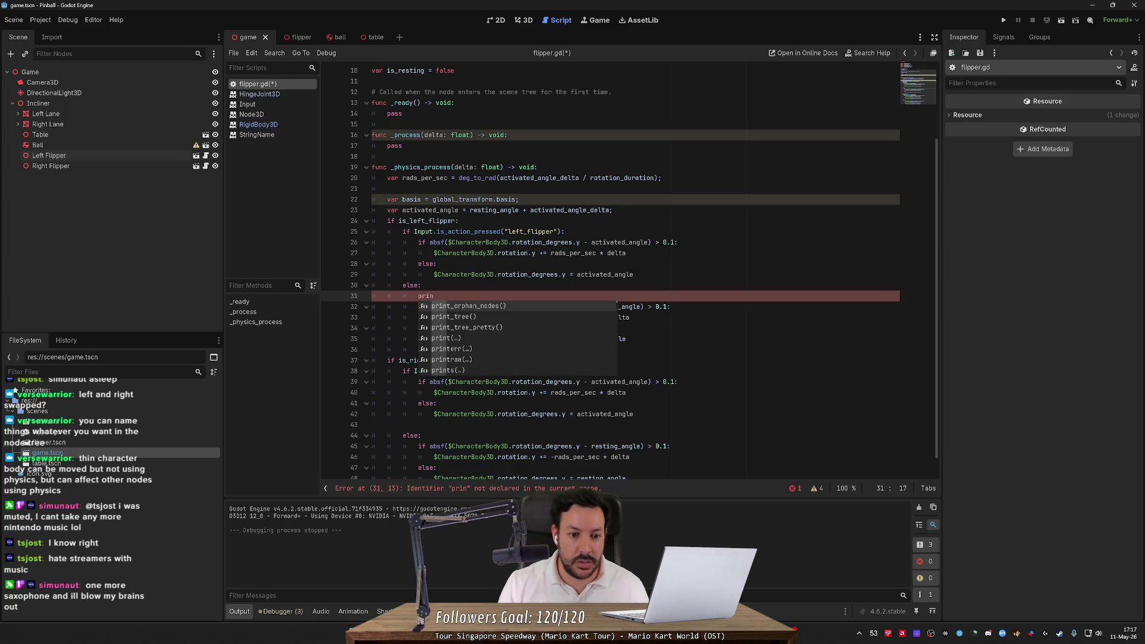
key("Down")
key("Down")
key("Down")
key("Return")
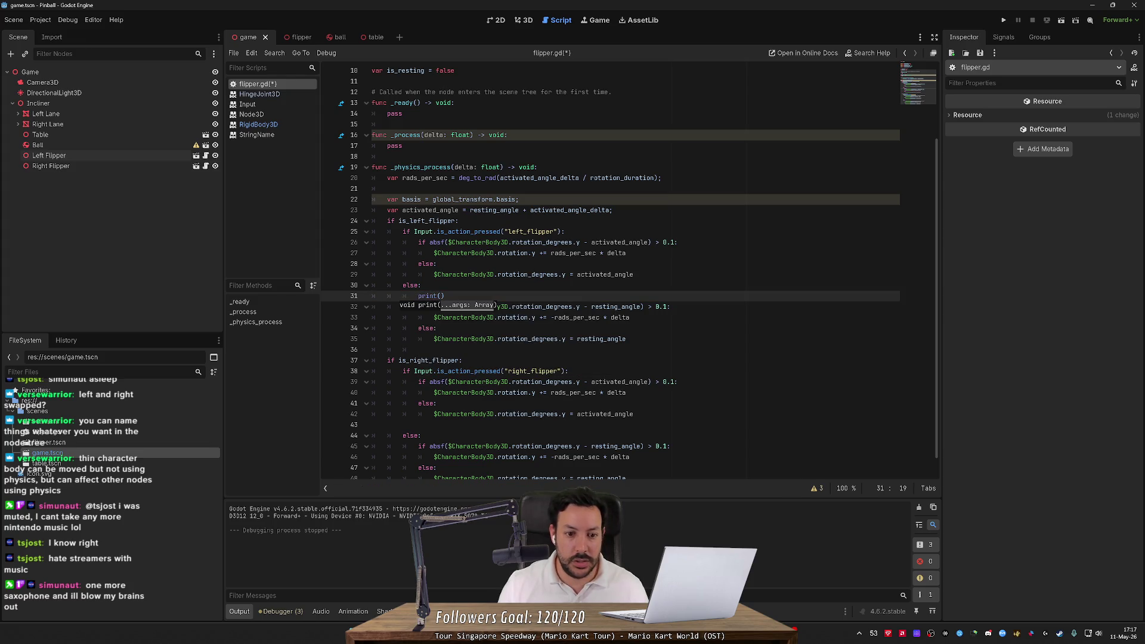
type("\"")
type("CharacterBody3D.rotation_degrees.y - resting_angle")
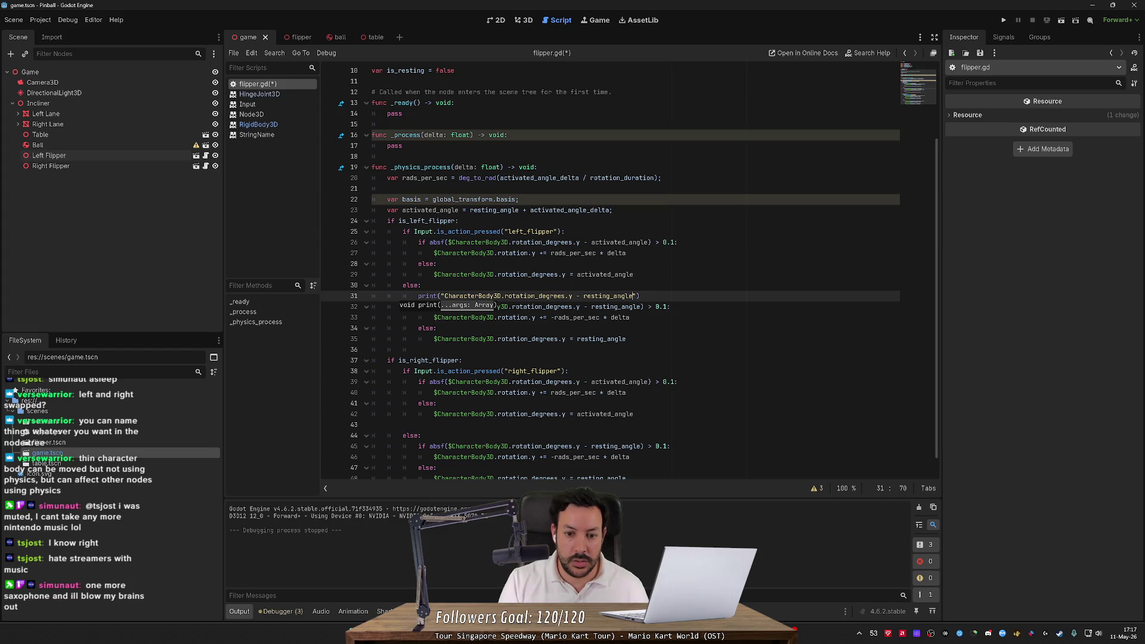
Label the printed value with "diff: " + and save flipper.gd
left_click(583, 296)
left_click(442, 296)
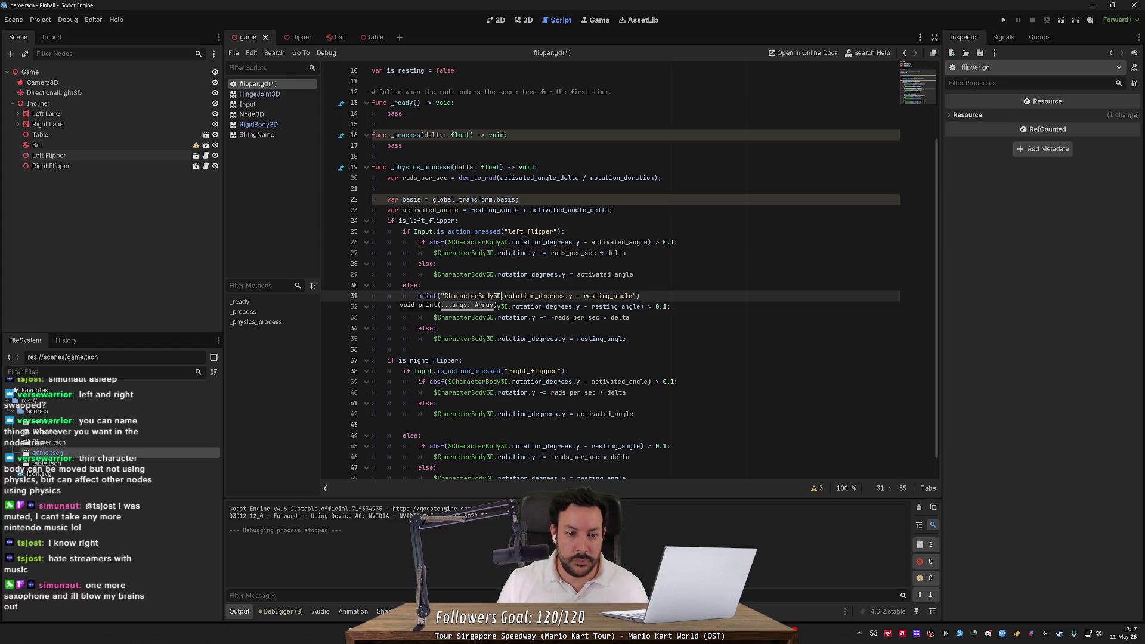
type("dur")
key("BackSpace")
key("BackSpace")
key("BackSpace")
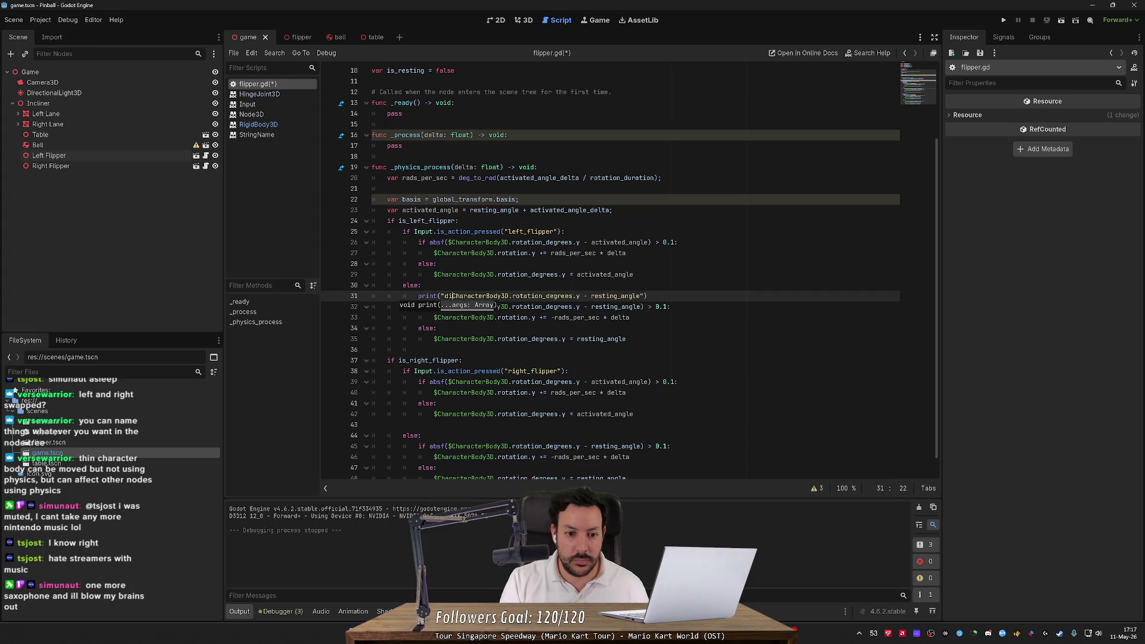
type("diff")
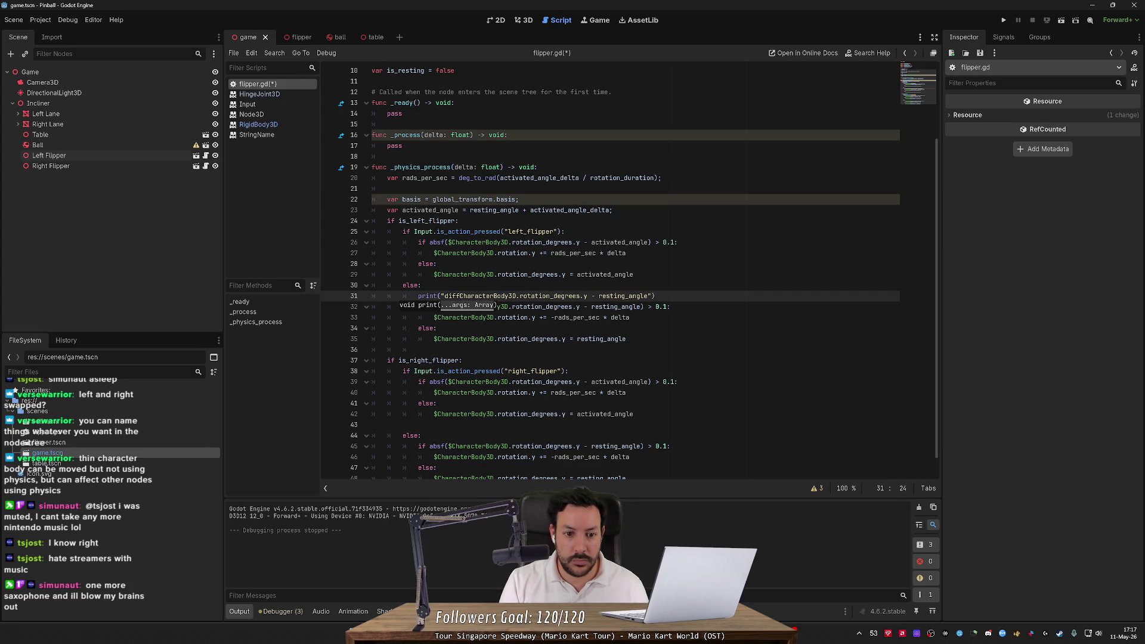
type(": \" +")
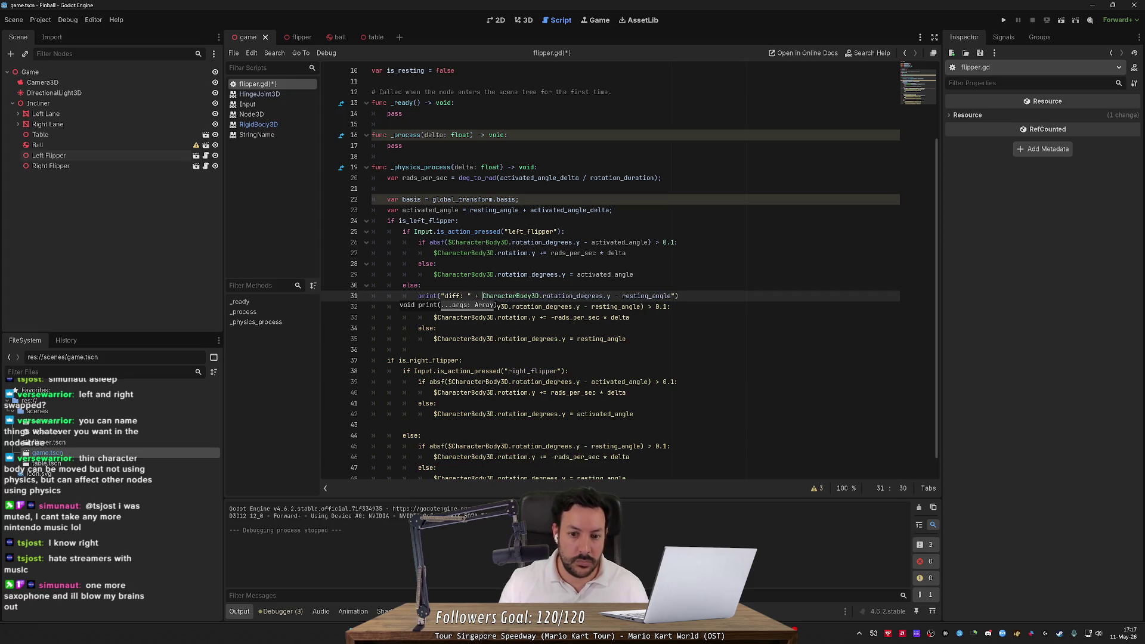
key("ctrl+s")
Remove the stray quote, format the diff string with %f and a comma, save, and run
left_click(671, 307)
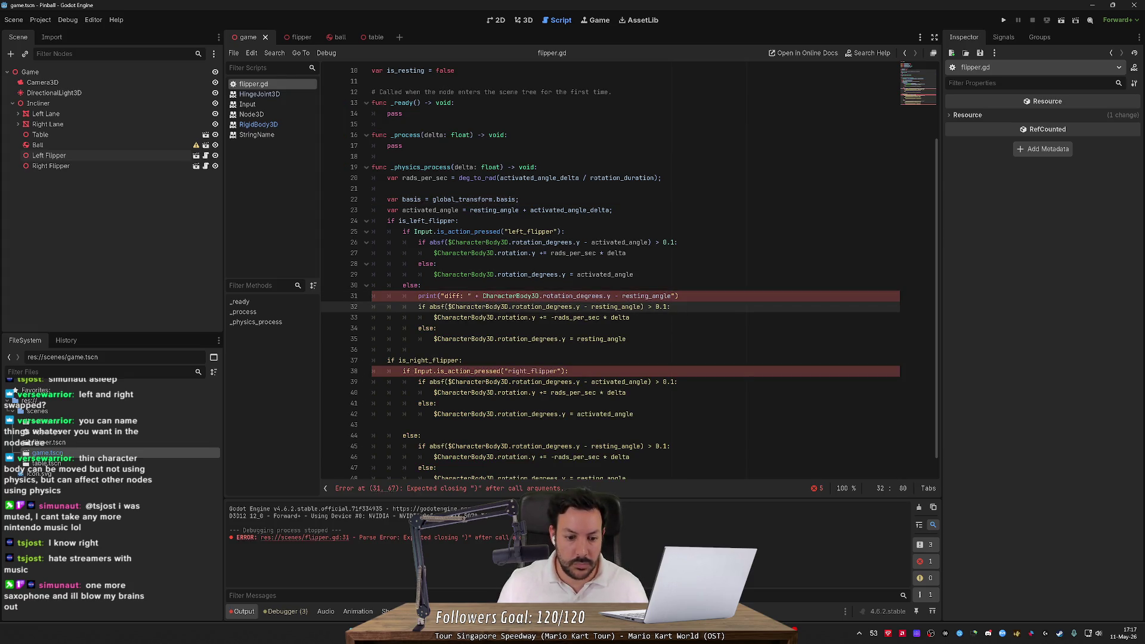
left_click(679, 296)
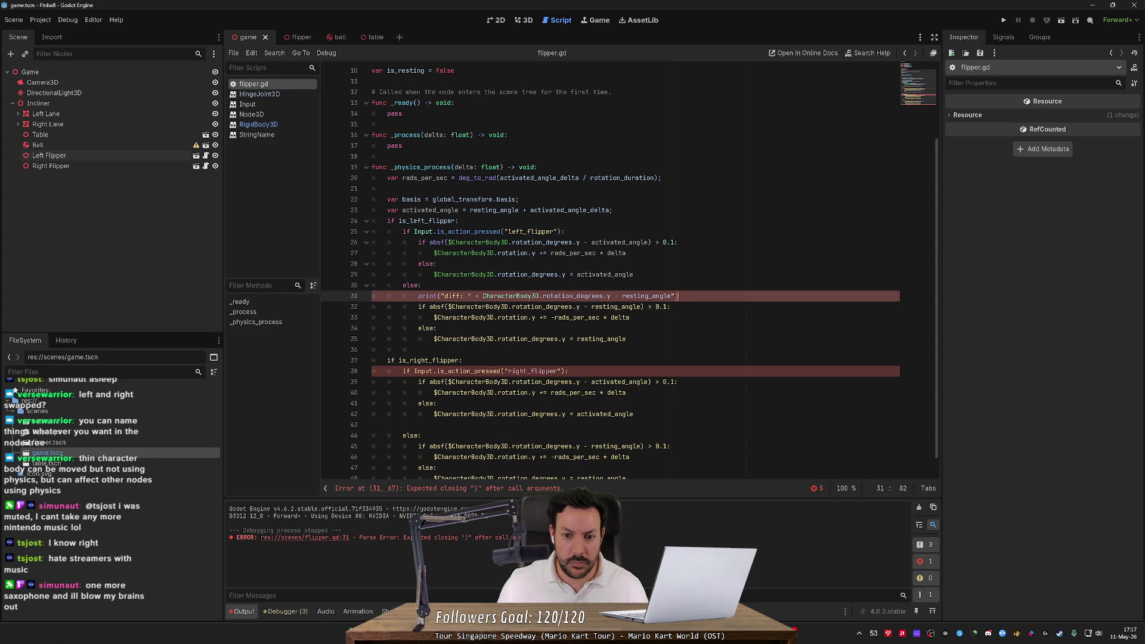
left_click(676, 296)
key("BackSpace")
type(")")
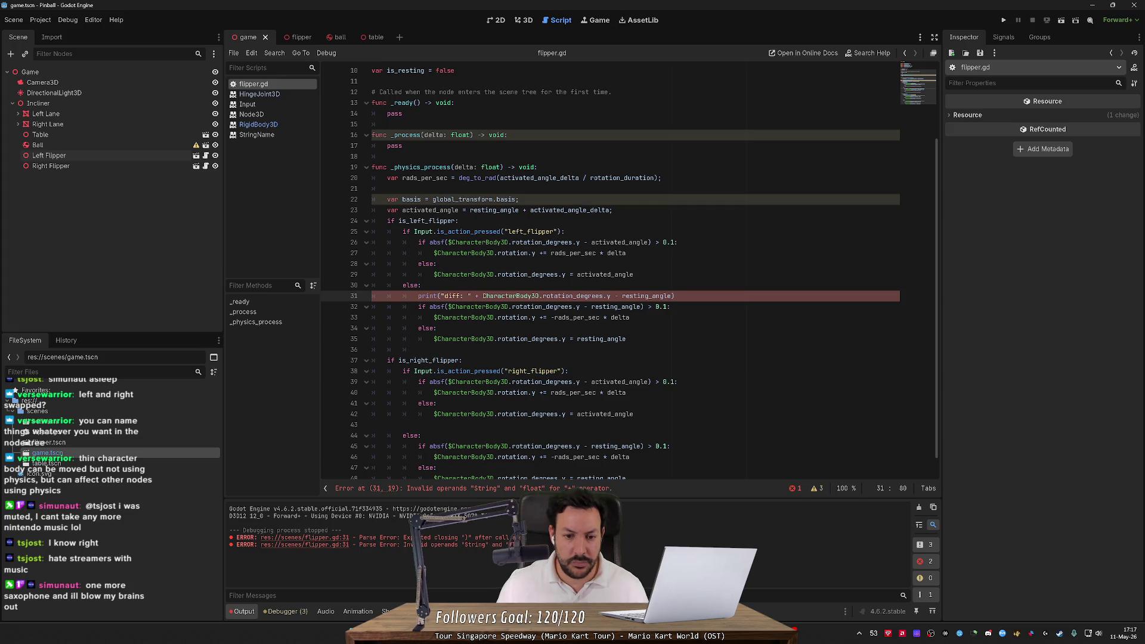
left_click(546, 306)
left_click(469, 295)
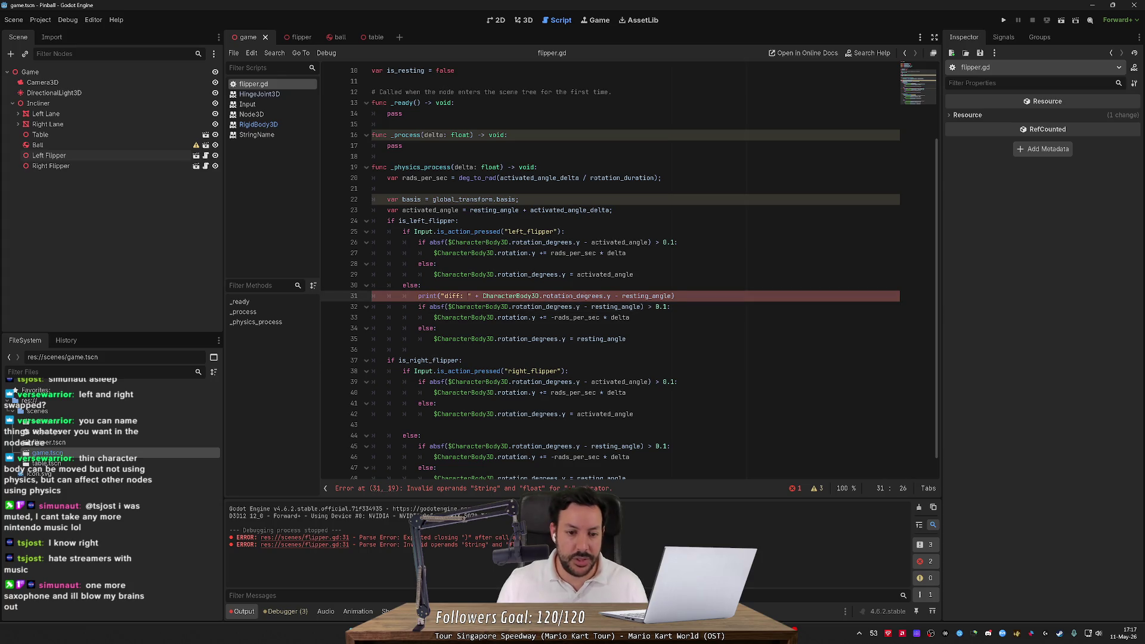
type("%$")
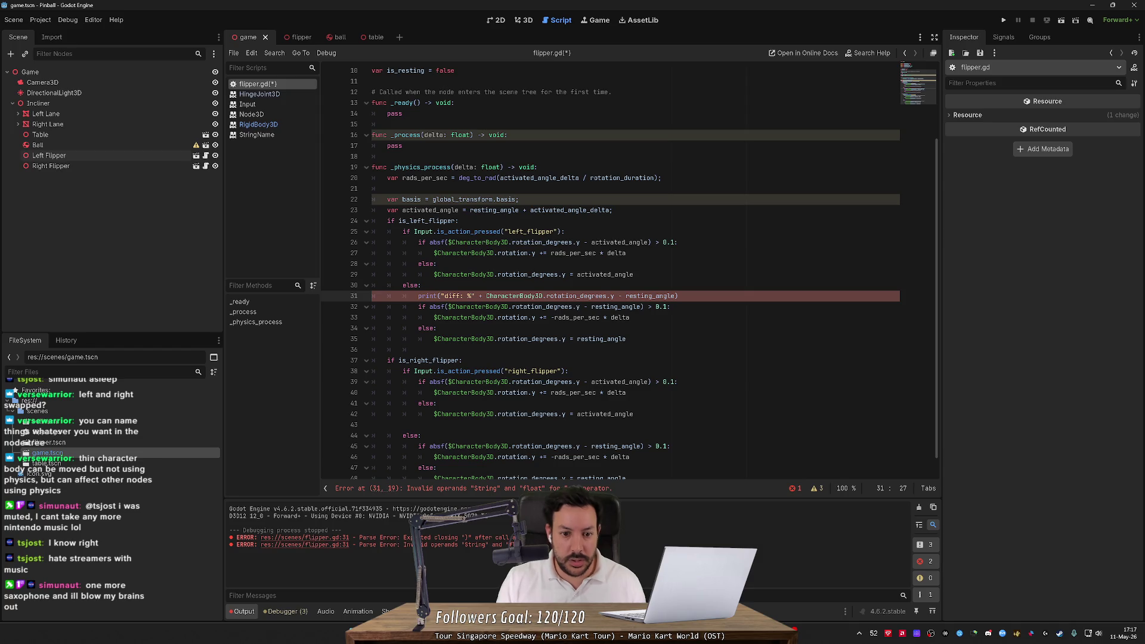
type("f\",")
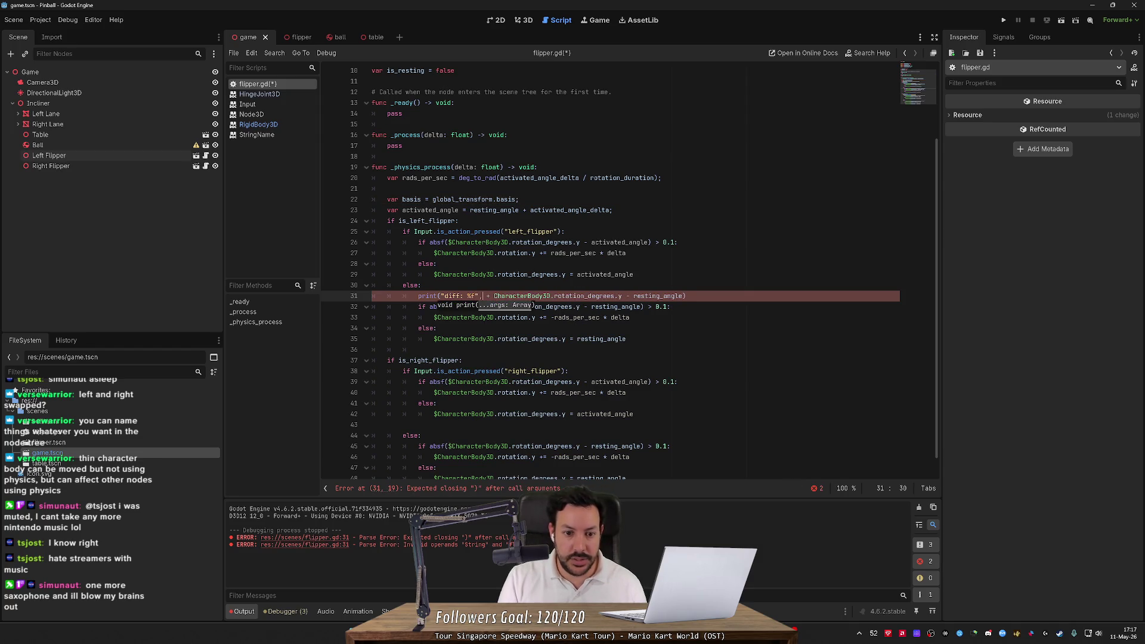
key("Delete")
key("Delete")
key("ctrl+s")
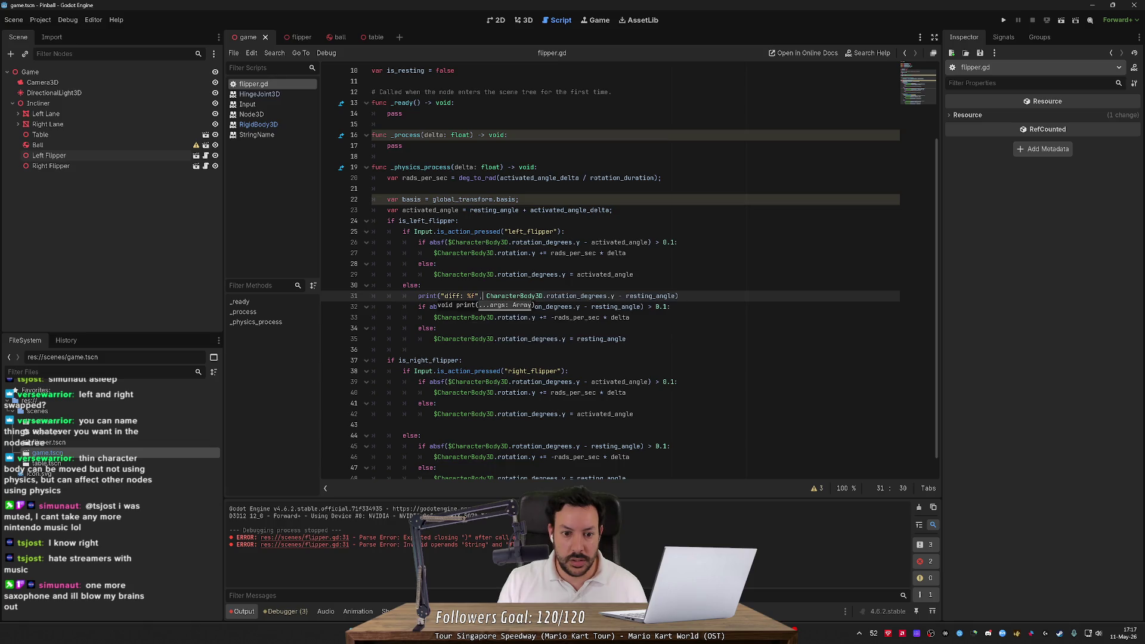
left_click(1003, 20)
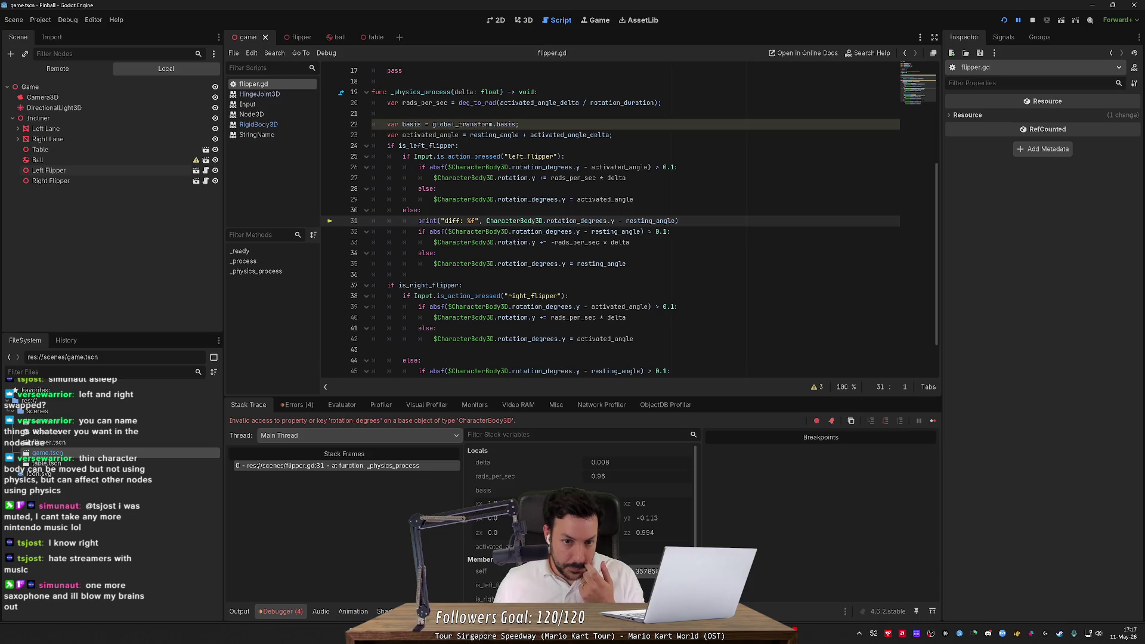
Inspect the rotation_degrees error on line 31 against resting_angle
mouse_move(617, 307)
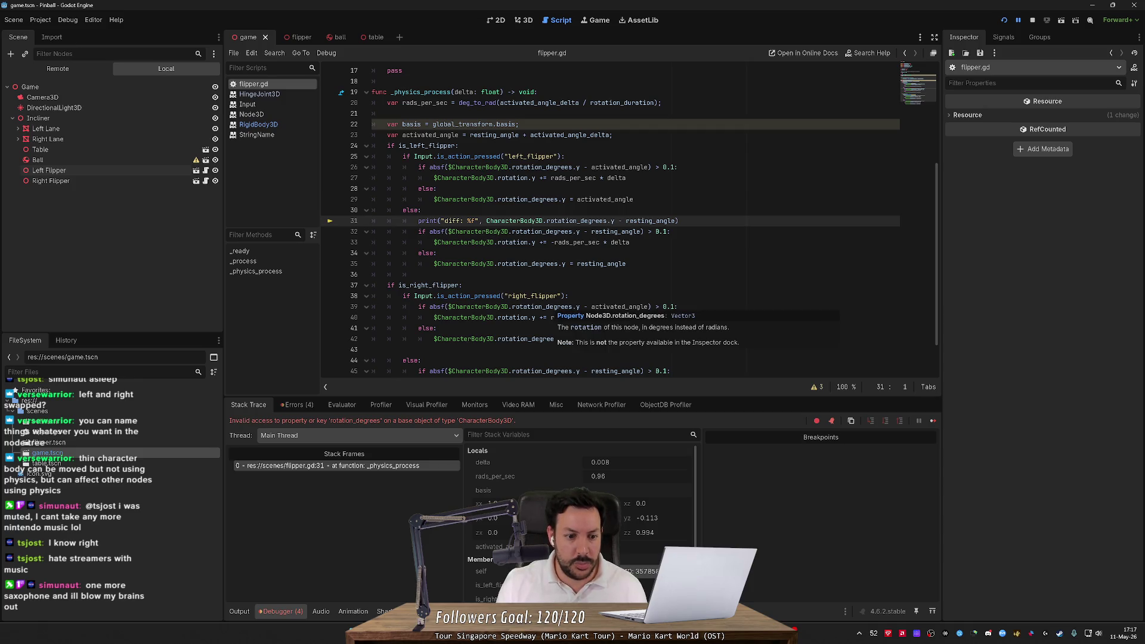
mouse_move(525, 263)
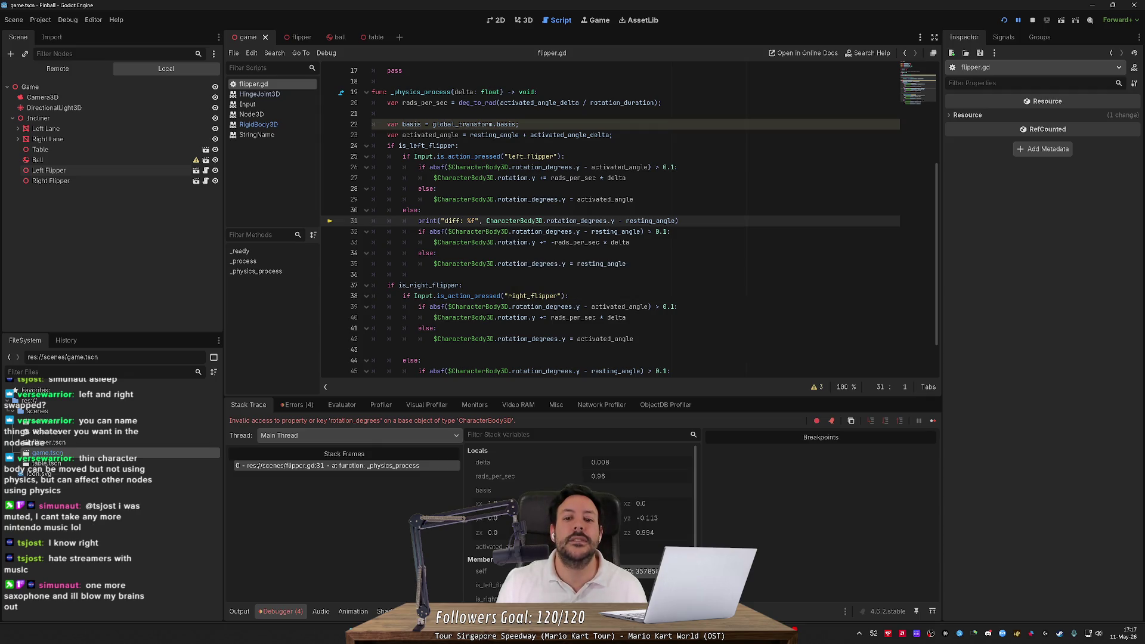
double_click(577, 221)
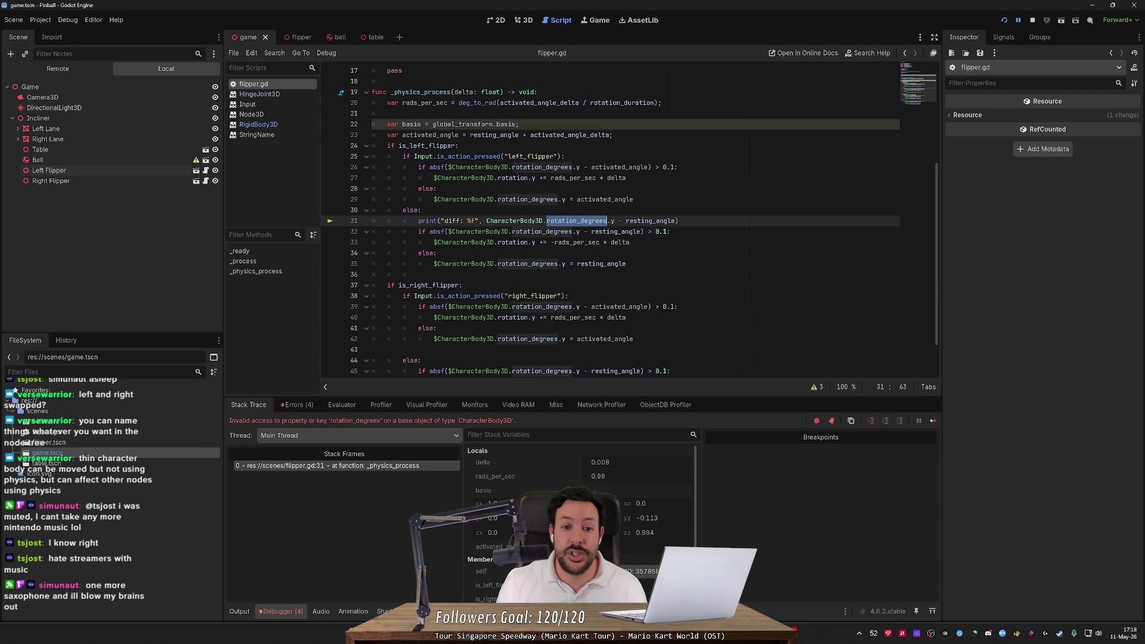
left_click(575, 221)
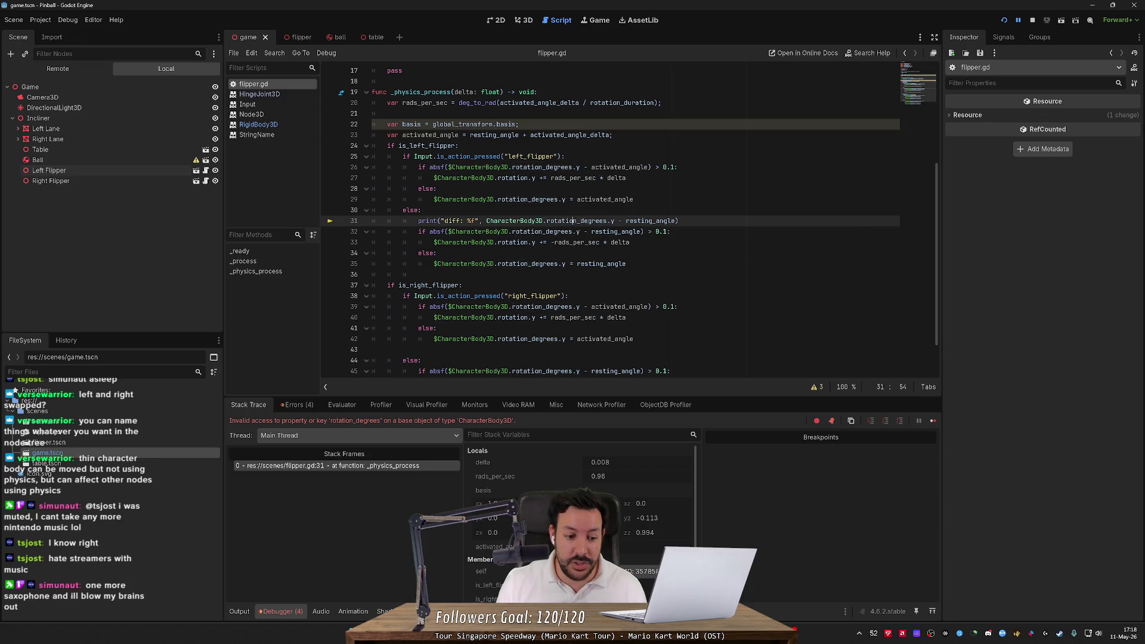
left_click(647, 220)
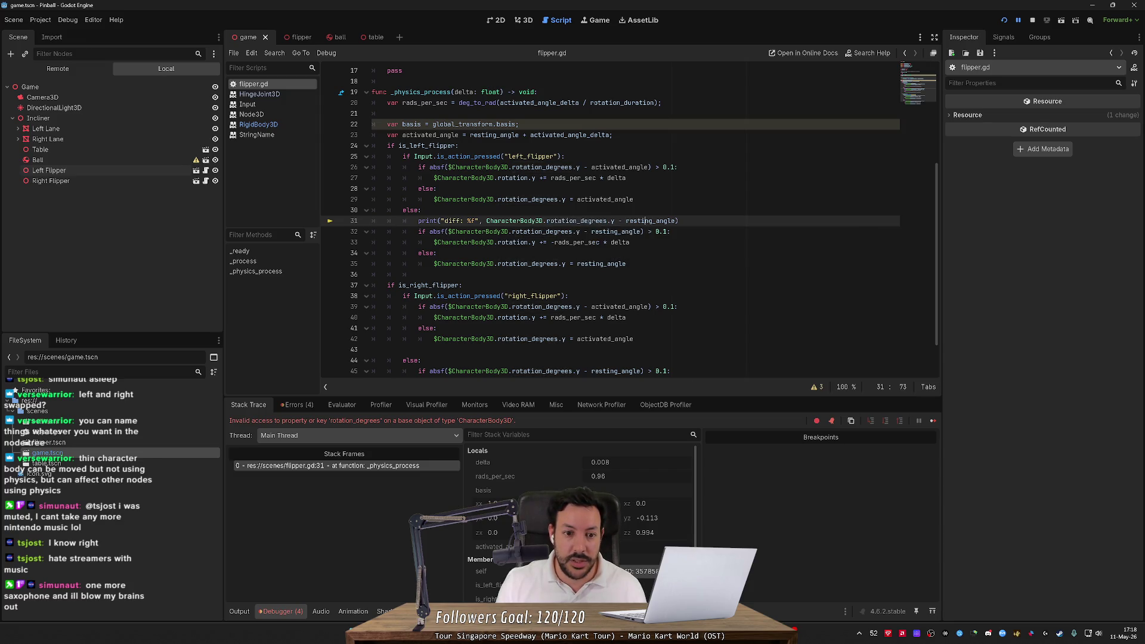
mouse_move(511, 243)
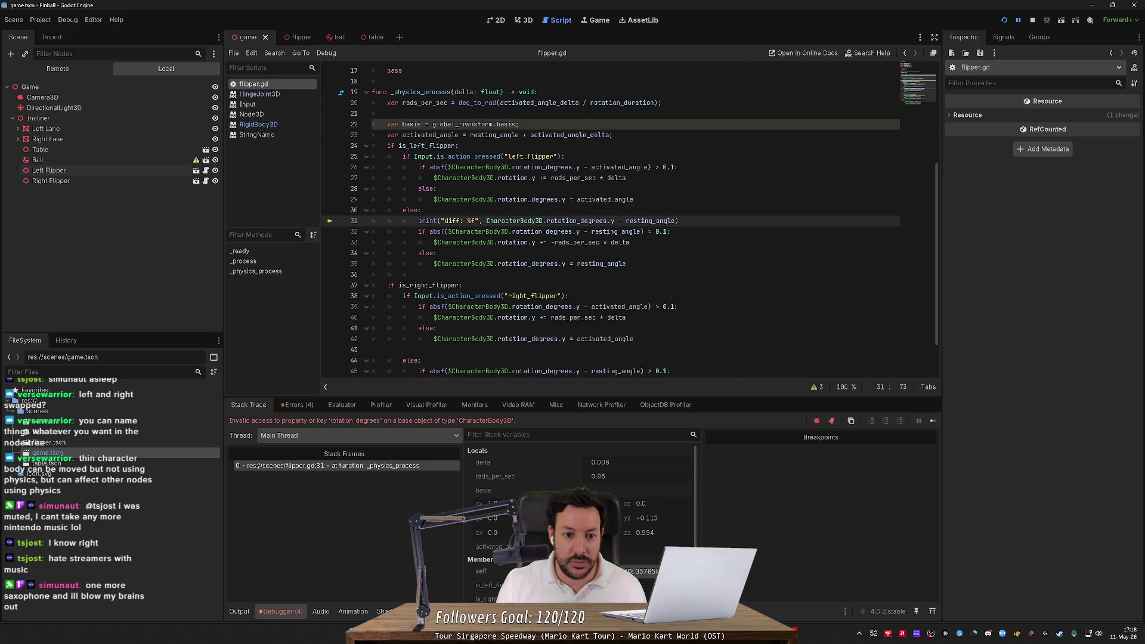
Restart the game, read the warnings in Debugger > Errors, then stop and rerun
left_click(1005, 21)
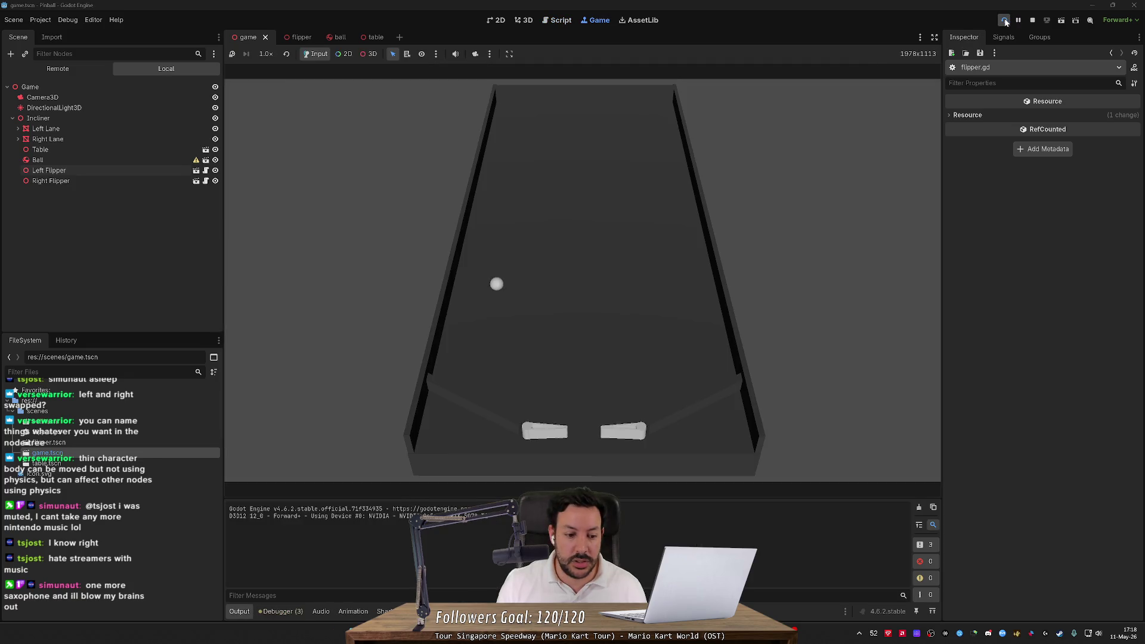
left_click(289, 613)
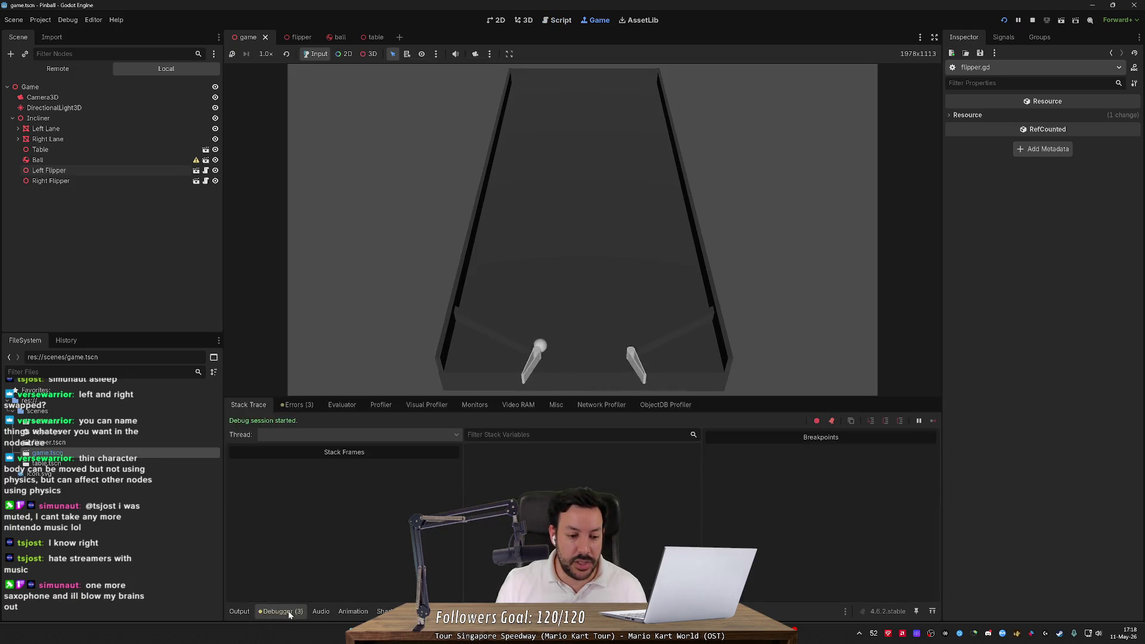
left_click(305, 406)
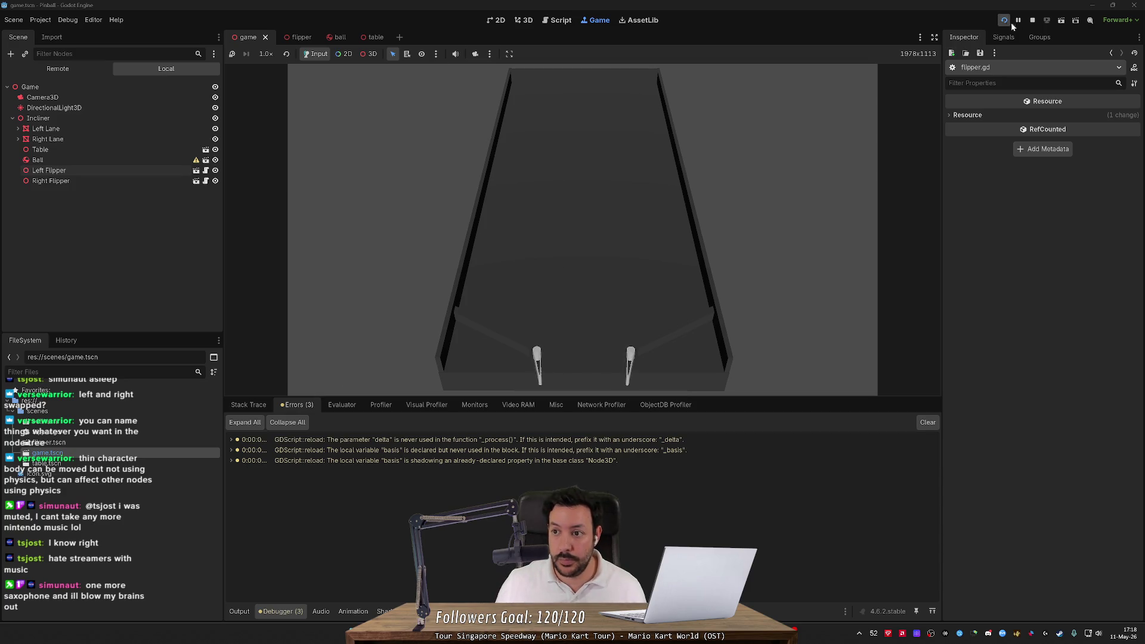
left_click(1032, 20)
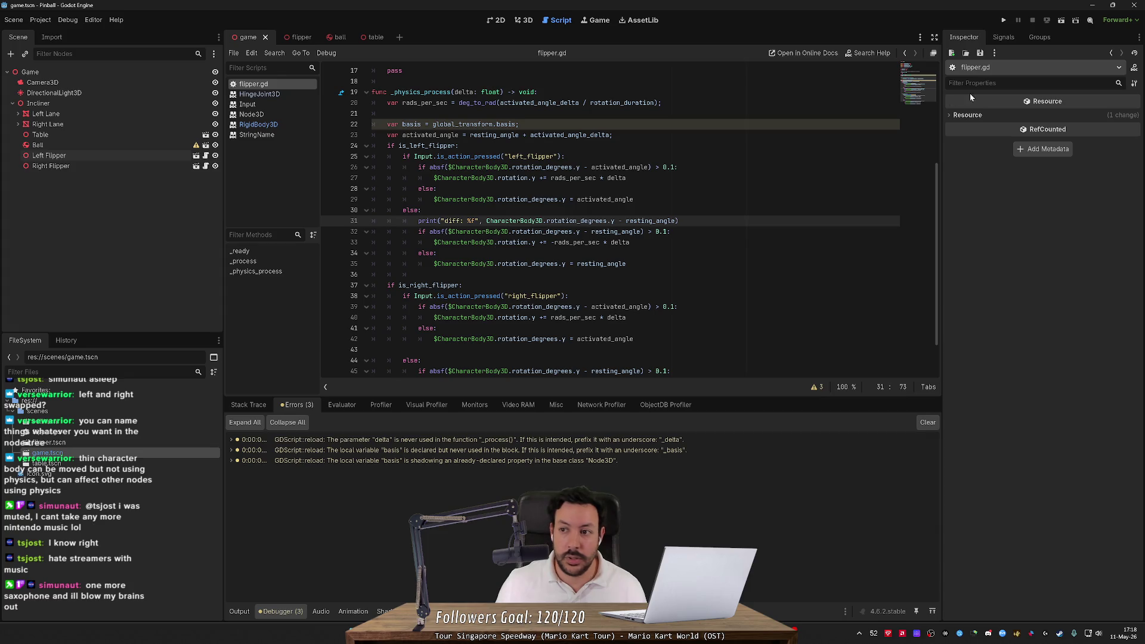
left_click(1004, 20)
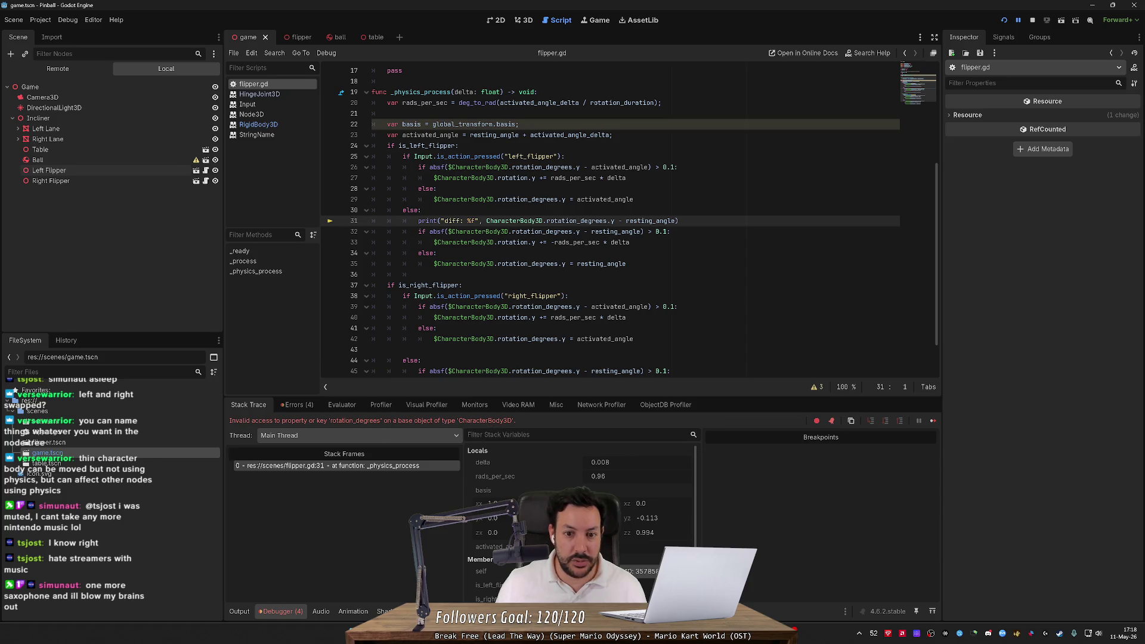
Shorten rotation_degrees to rotation on line 32, undoing a stray deg_t
scroll(544, 311, "up", 1)
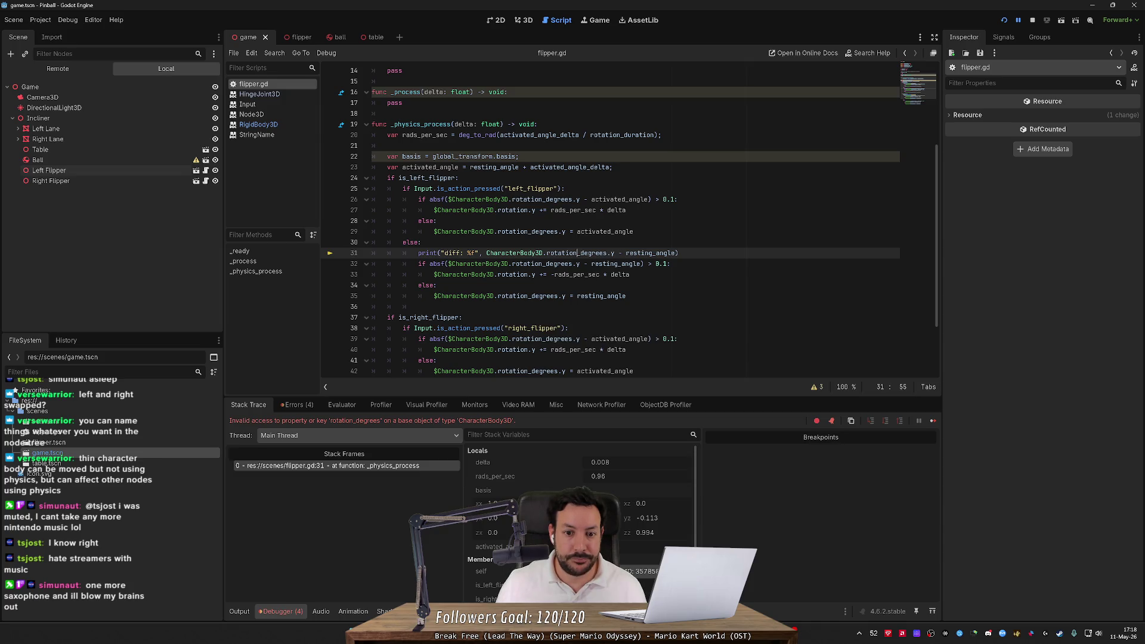
key("shift+Right")
key("shift+Right")
key("shift+Right")
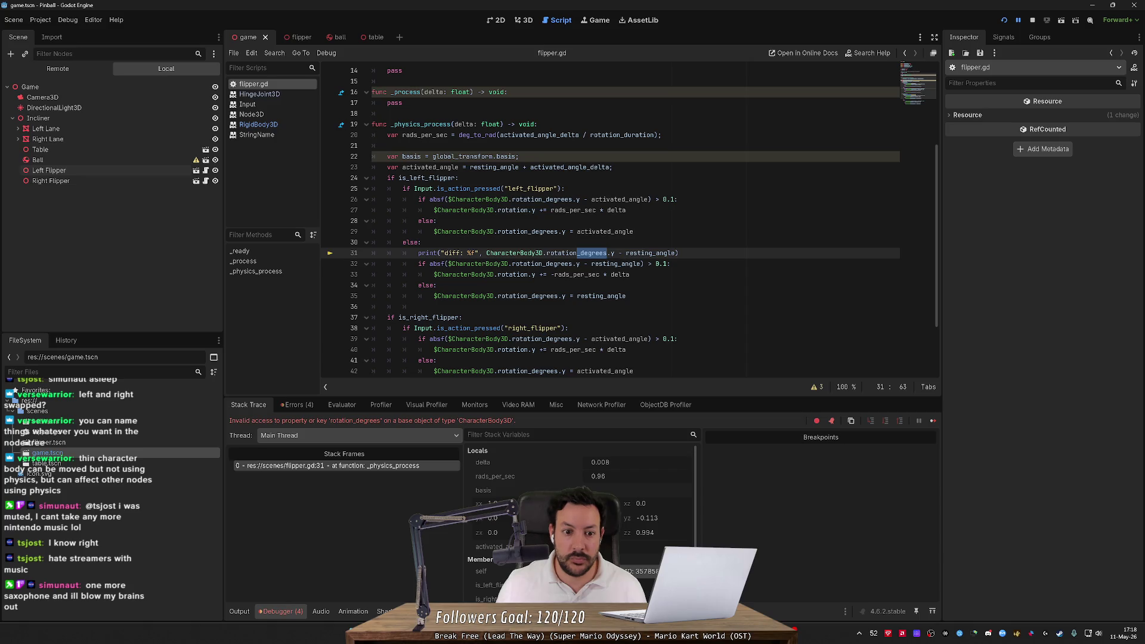
key("End")
left_click(543, 264)
key("shift+Right")
key("shift+Right")
key("shift+Right")
key("BackSpace")
key("BackSpace")
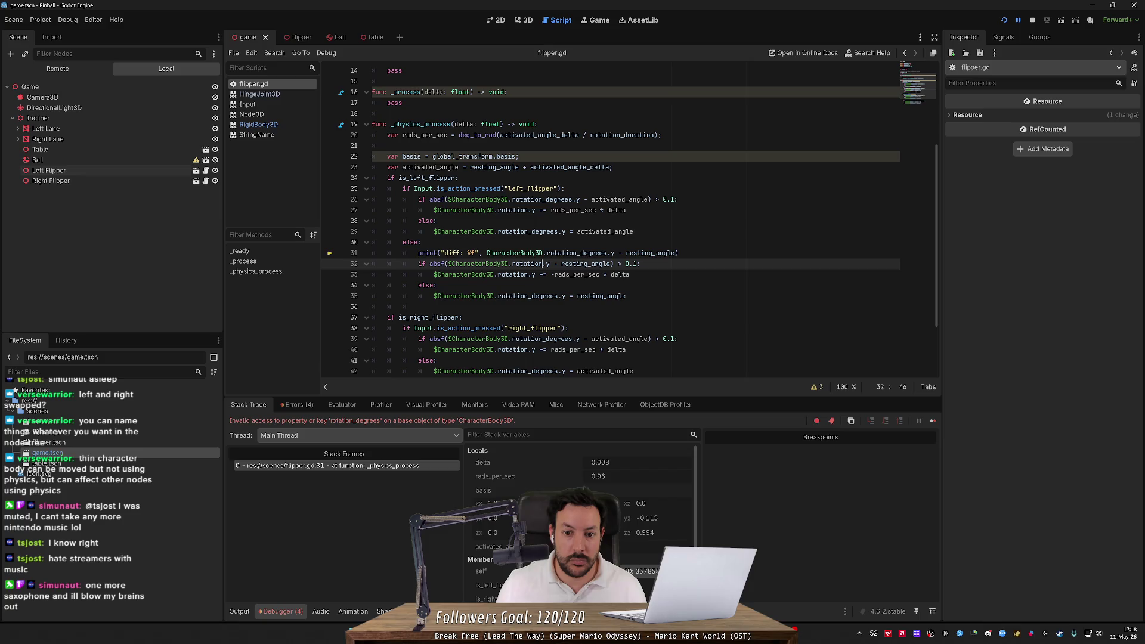
left_click(625, 264)
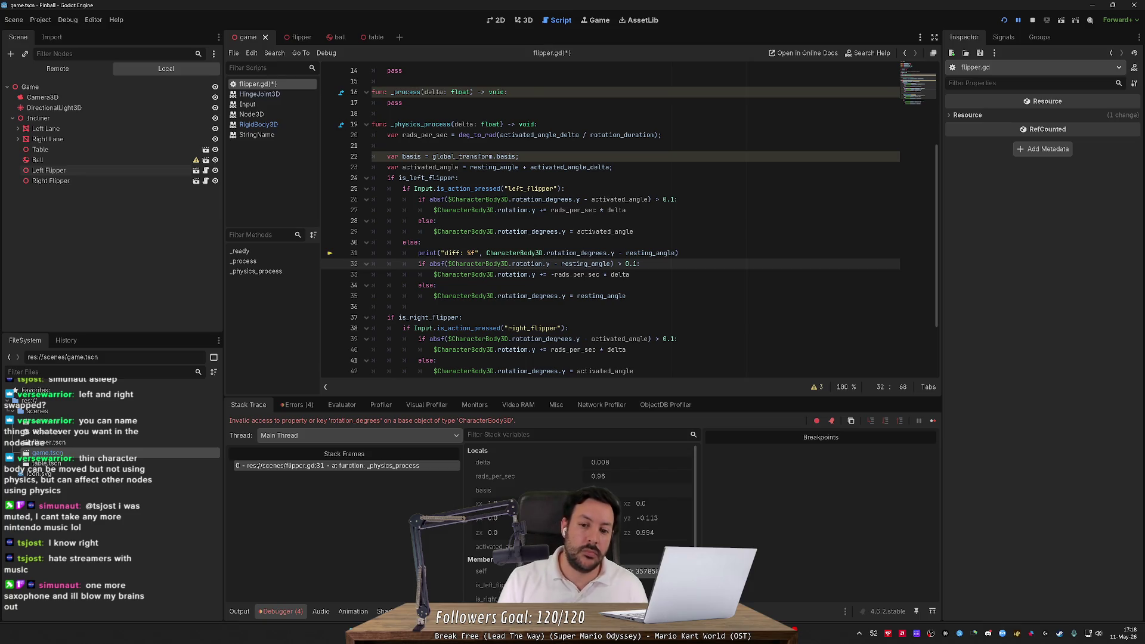
type("deg_t")
key("Return")
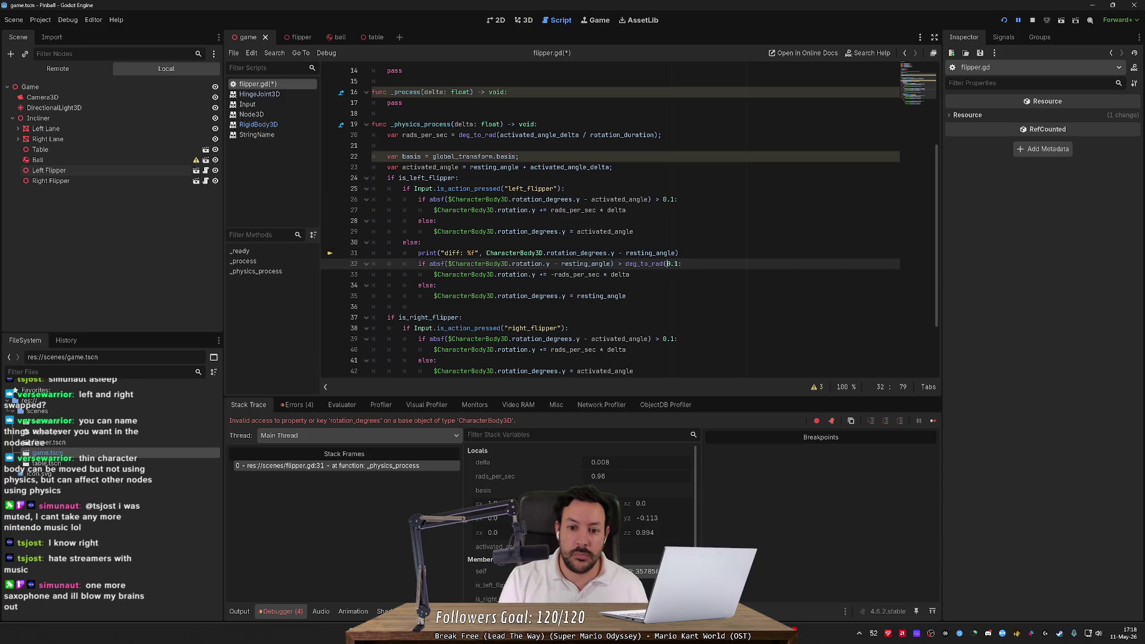
key("ctrl+z")
Wrap $CharacterBody3D.rotation.y in rad_to_deg() inside absf on line 32
left_click(448, 264)
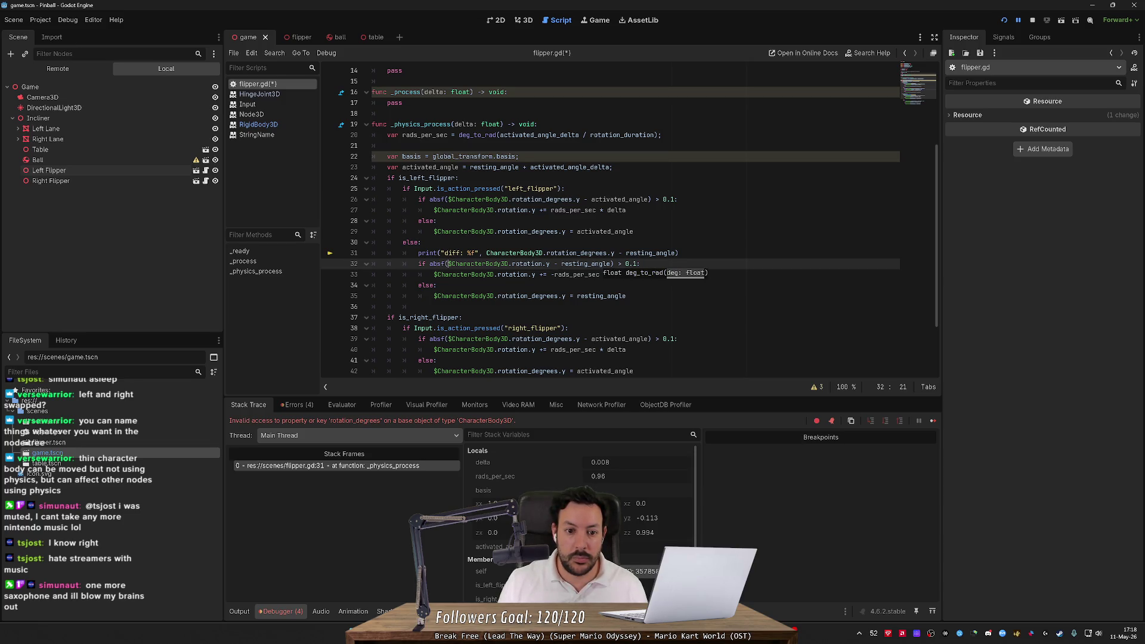
type("rad_to")
key("Return")
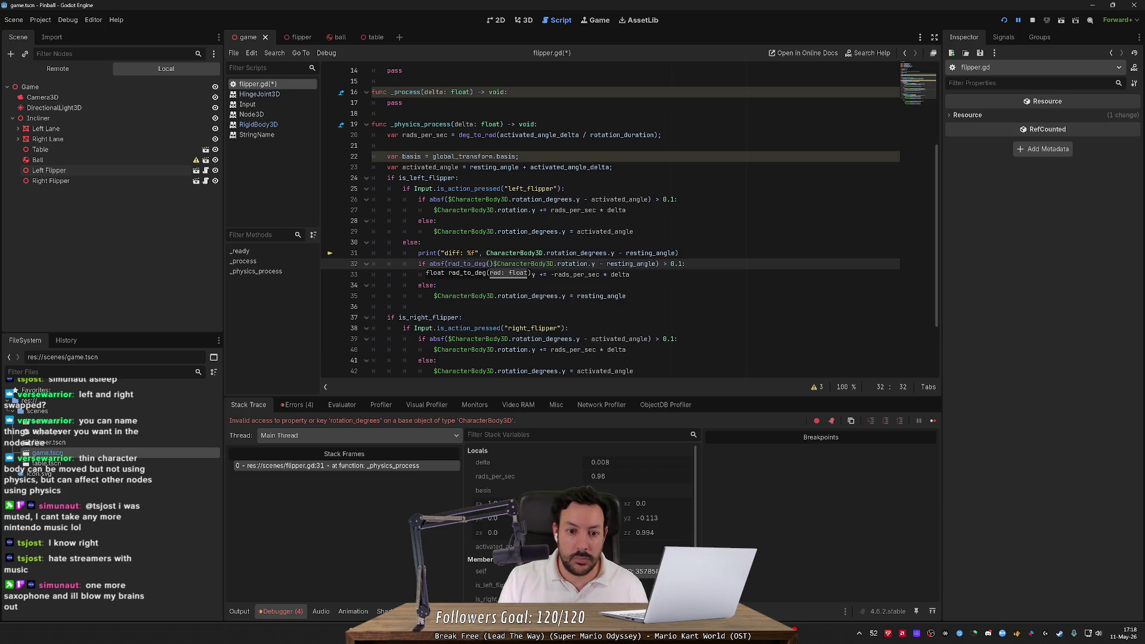
key("Delete")
left_click(584, 263)
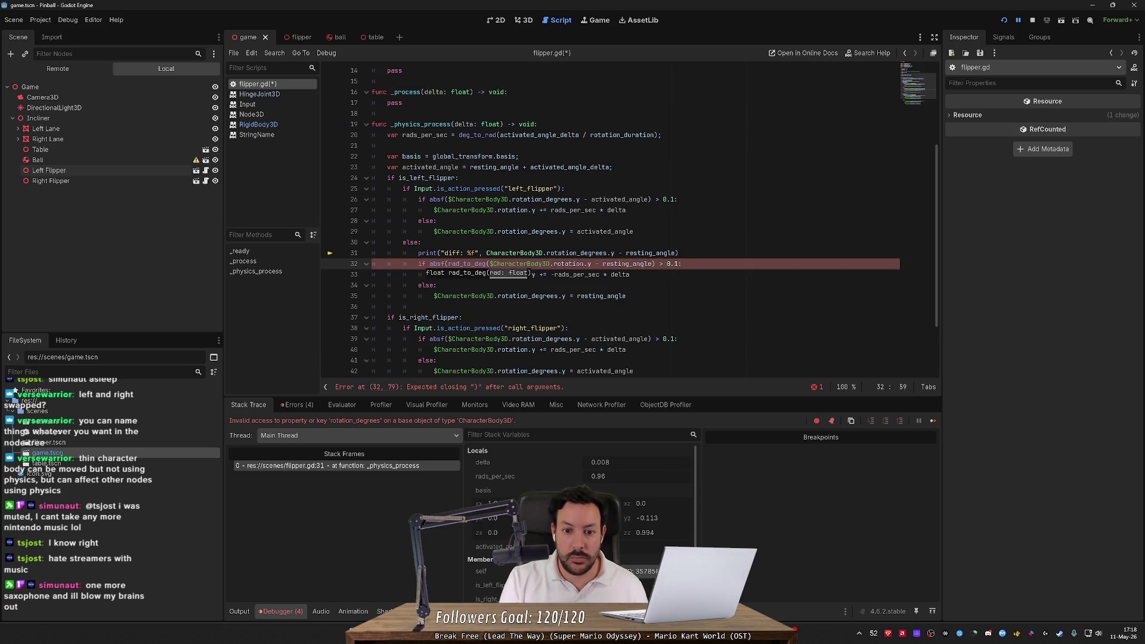
type(")")
Delete the debug print line, save flipper.gd, and run the game
left_click(678, 253)
key("ctrl+shift+k")
key("ctrl+s")
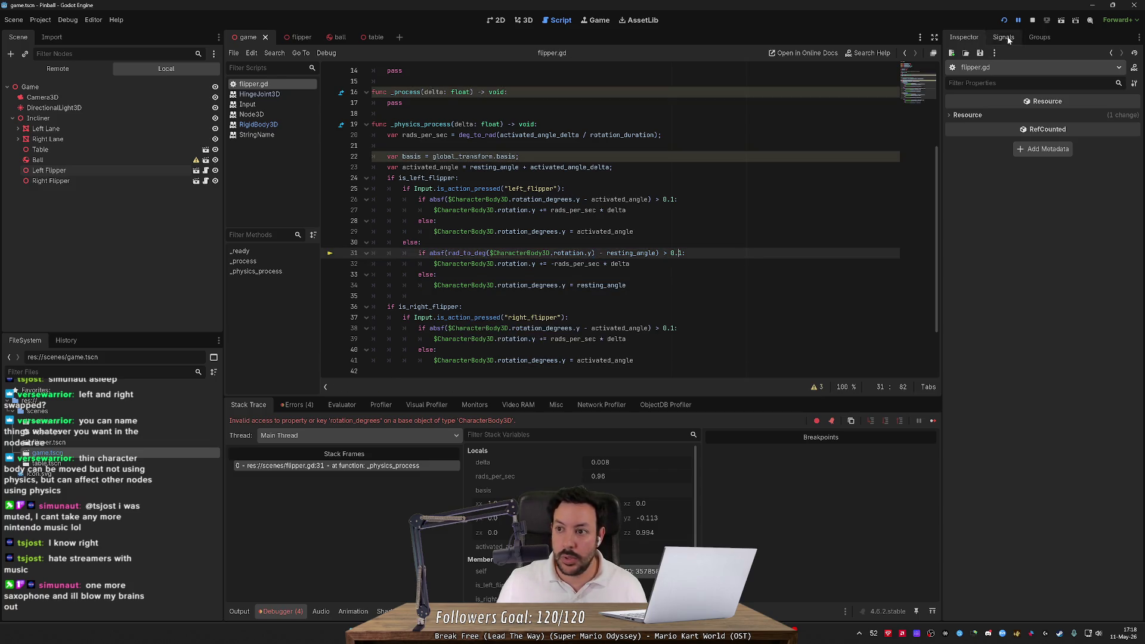
left_click(1006, 21)
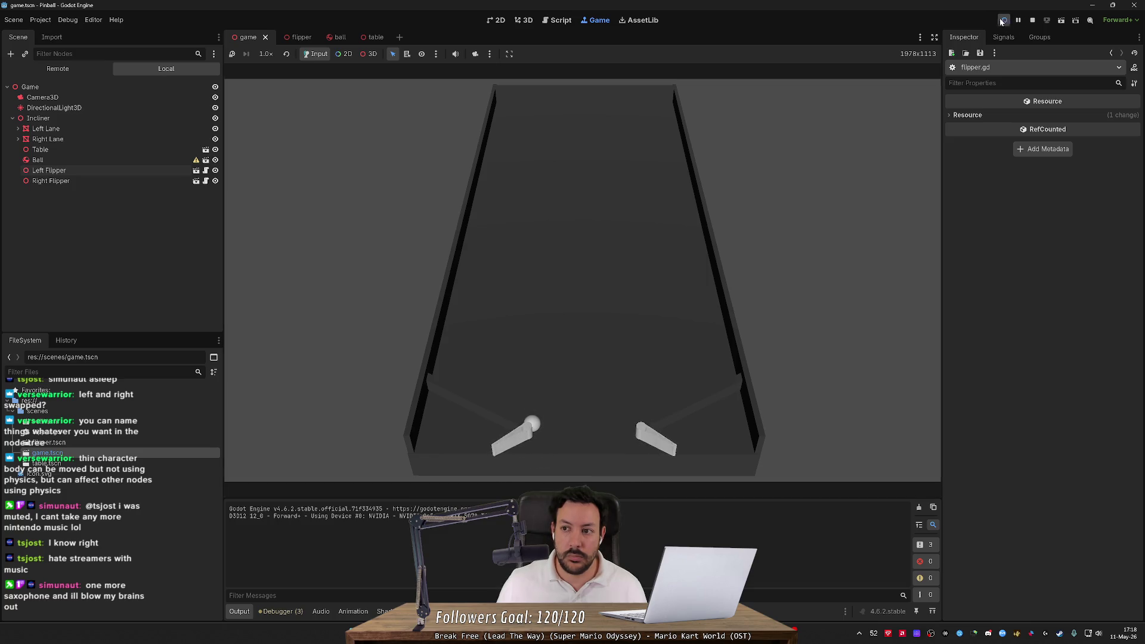
Stop the game, restore the debug print, change its rotation_degrees to rotation, and save
left_click(1032, 20)
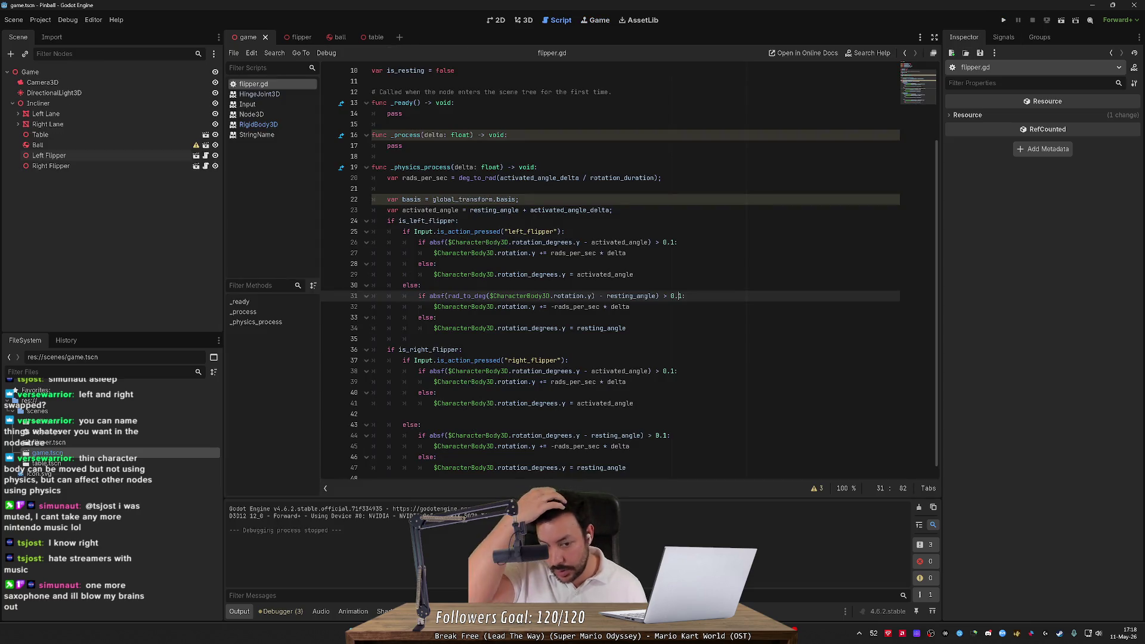
key("ctrl+z")
key("ctrl+z")
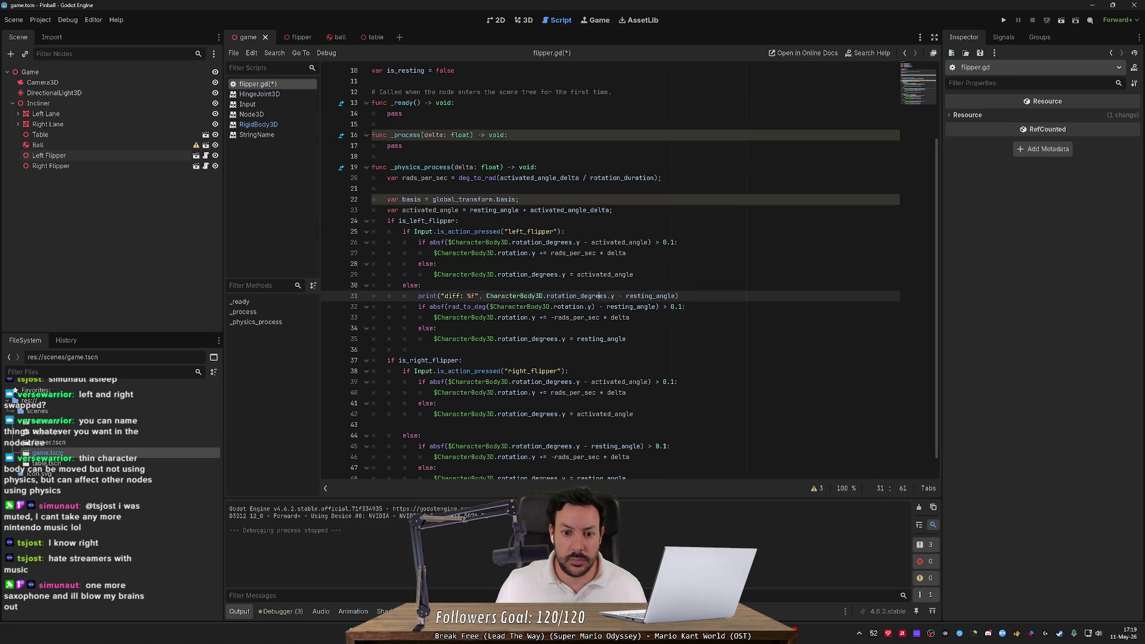
left_click_drag(577, 296, 610, 295)
key("BackSpace")
key("ctrl+s")
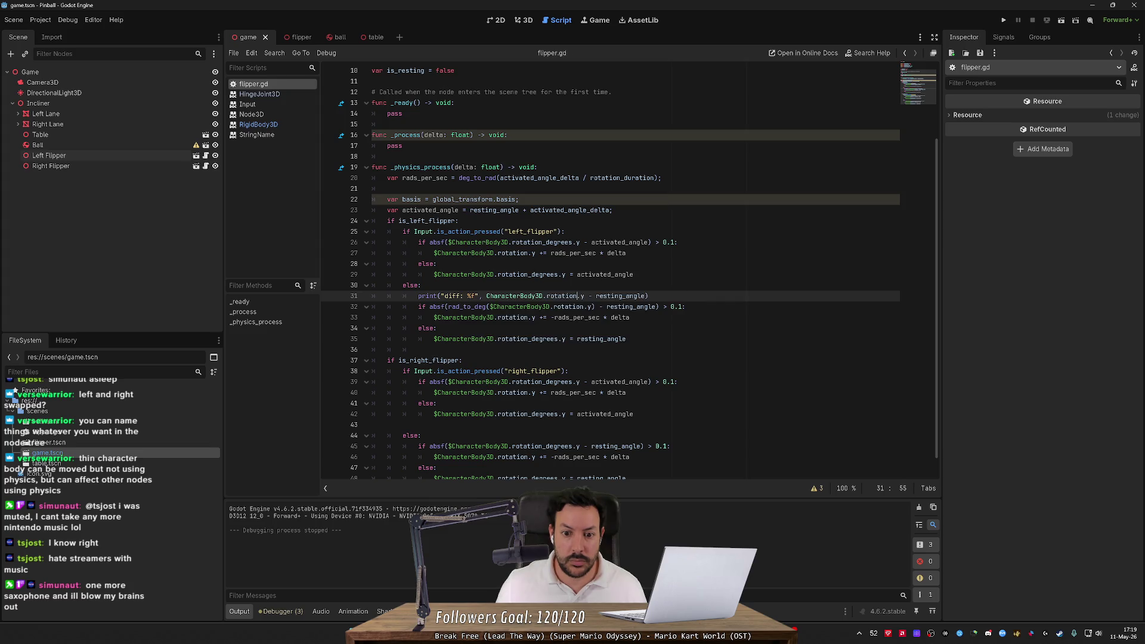
Review rad_to_deg on line 32 and CharacterBody3D on line 31, then run the project
left_click(459, 307)
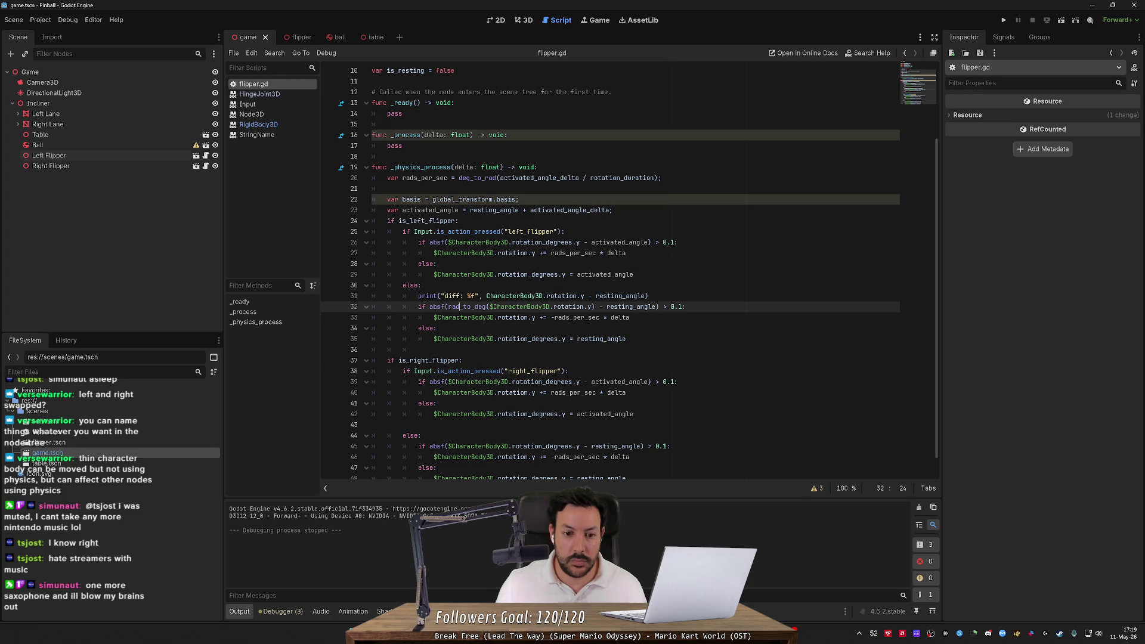
left_click(509, 296)
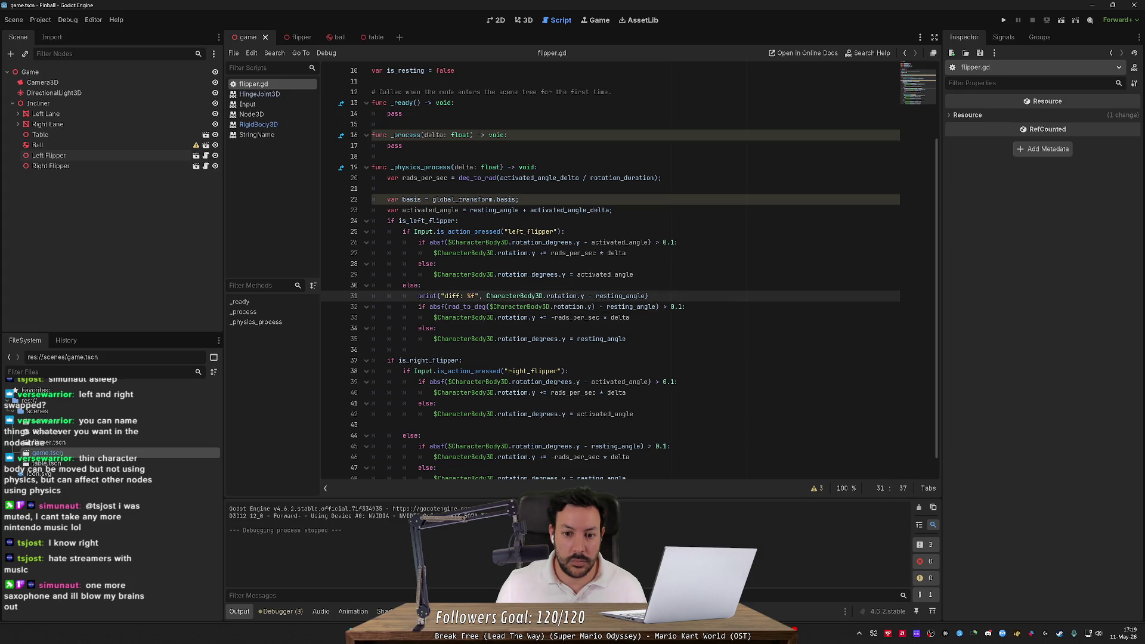
left_click(1004, 20)
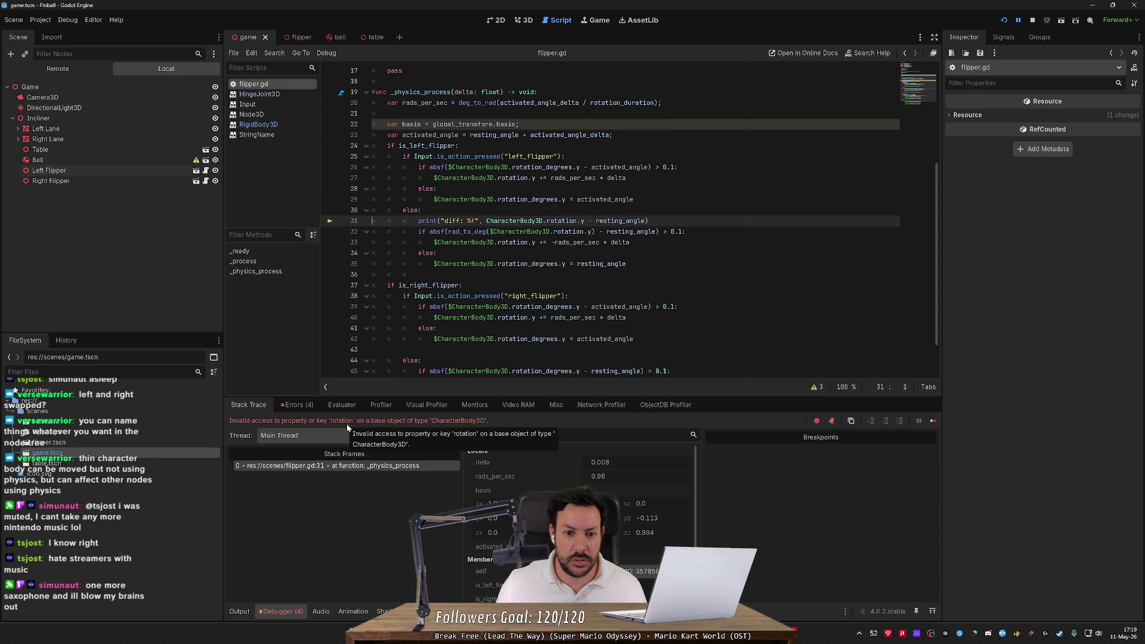
Restore rotation_degrees, print $CharacterBody3D's angle as a comma-separated argument, and rerun the game
key("ctrl+z")
key("ctrl+z")
key("ctrl+z")
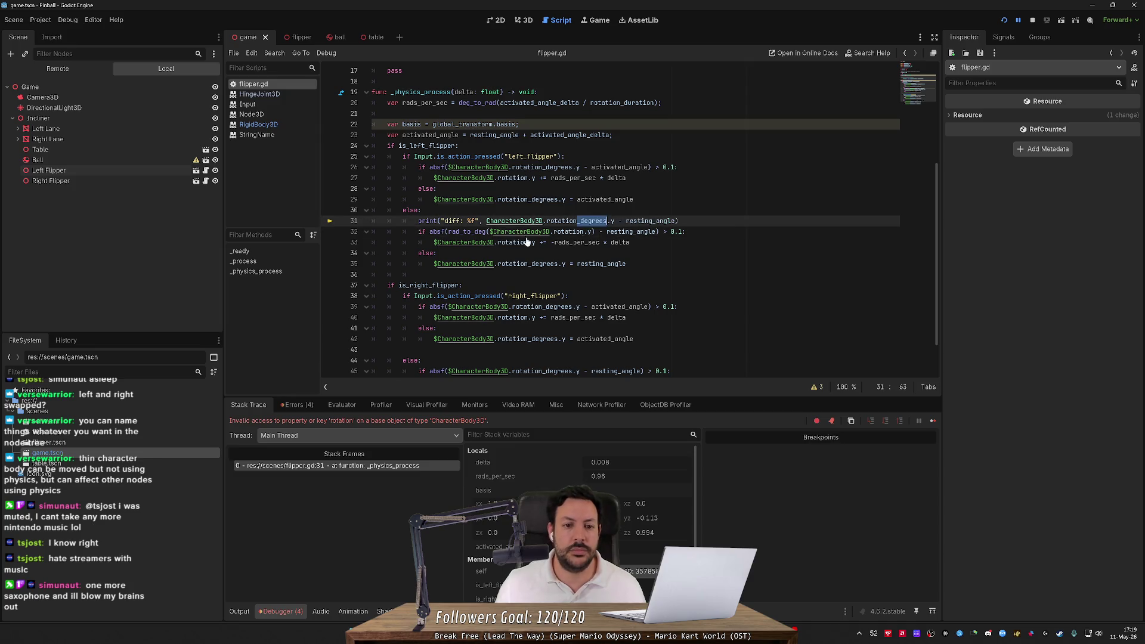
key("ctrl+z")
key("ctrl+z")
key("ctrl+z")
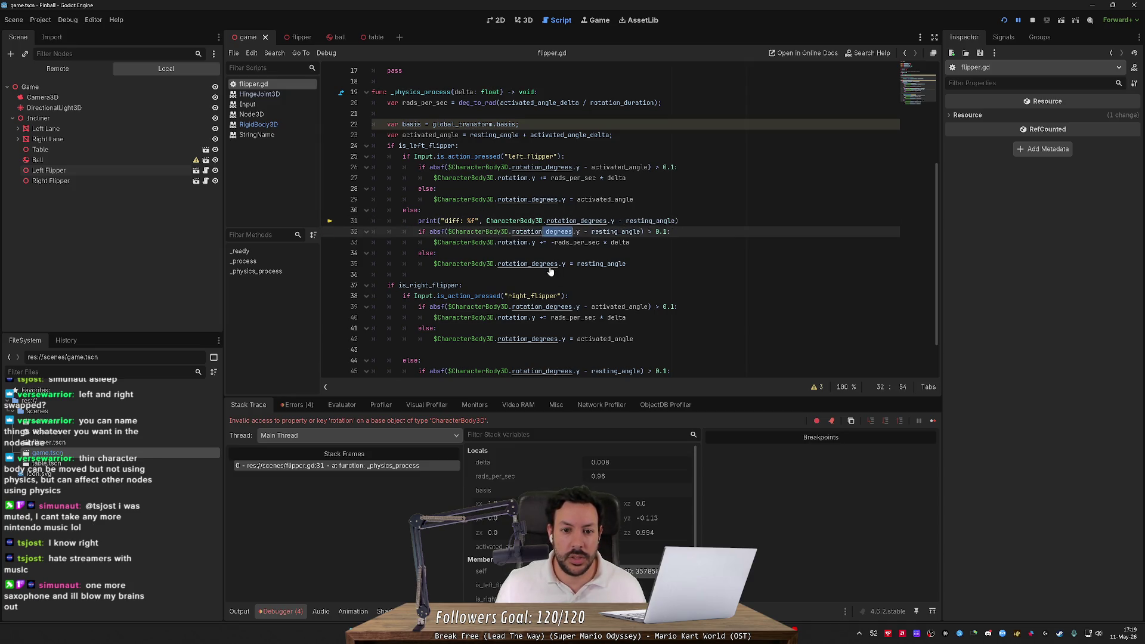
type("f\"")
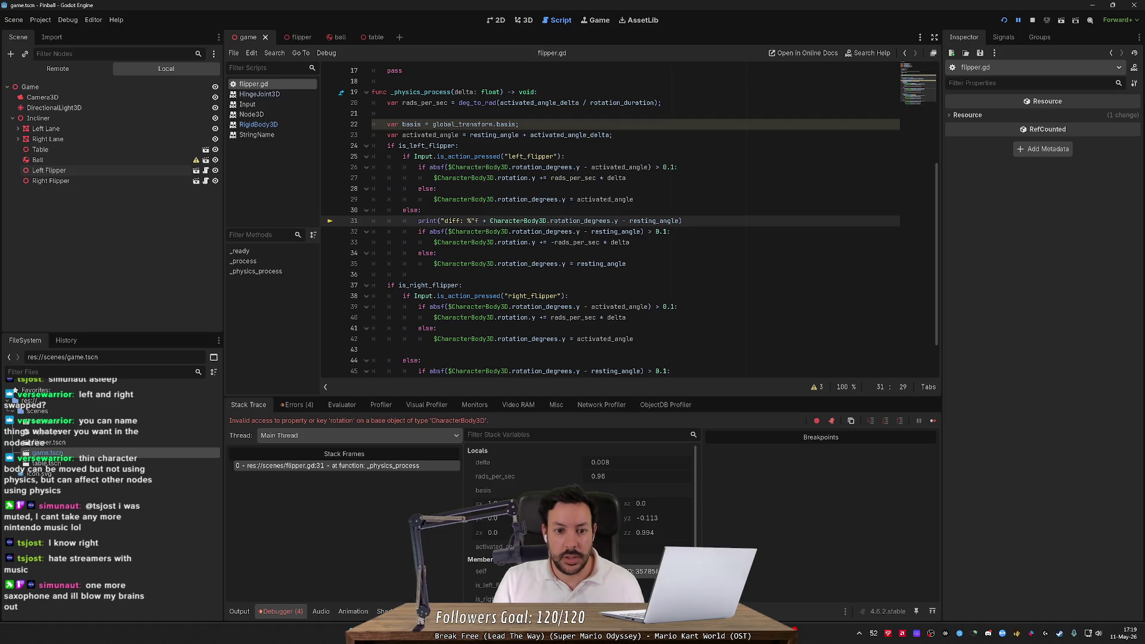
key("Right")
type("$")
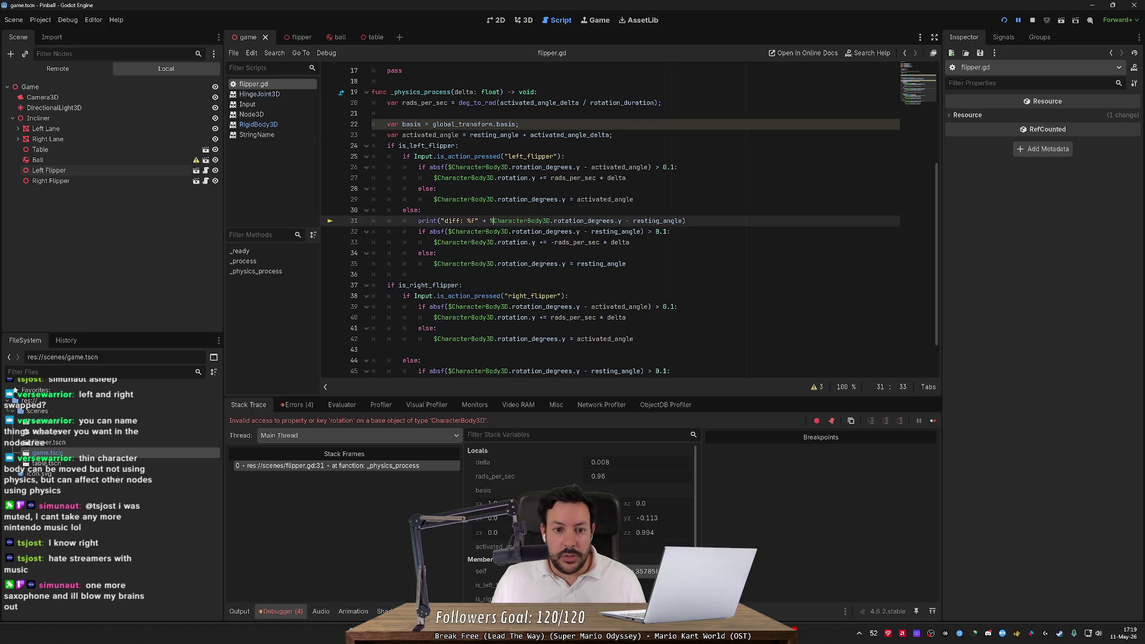
left_click(438, 189)
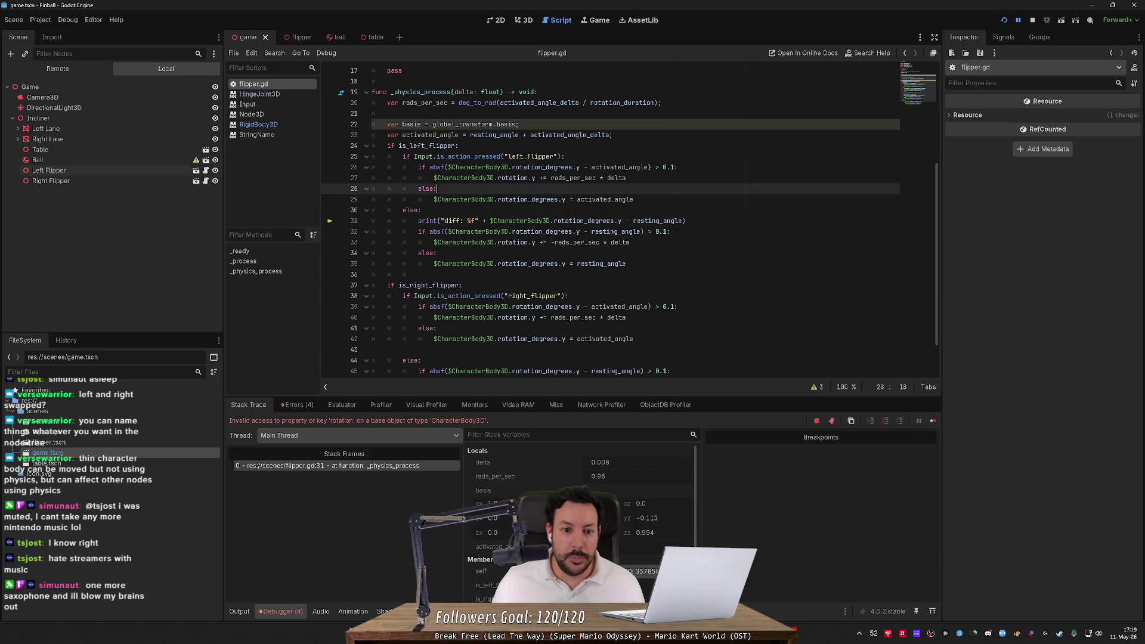
left_click(1004, 20)
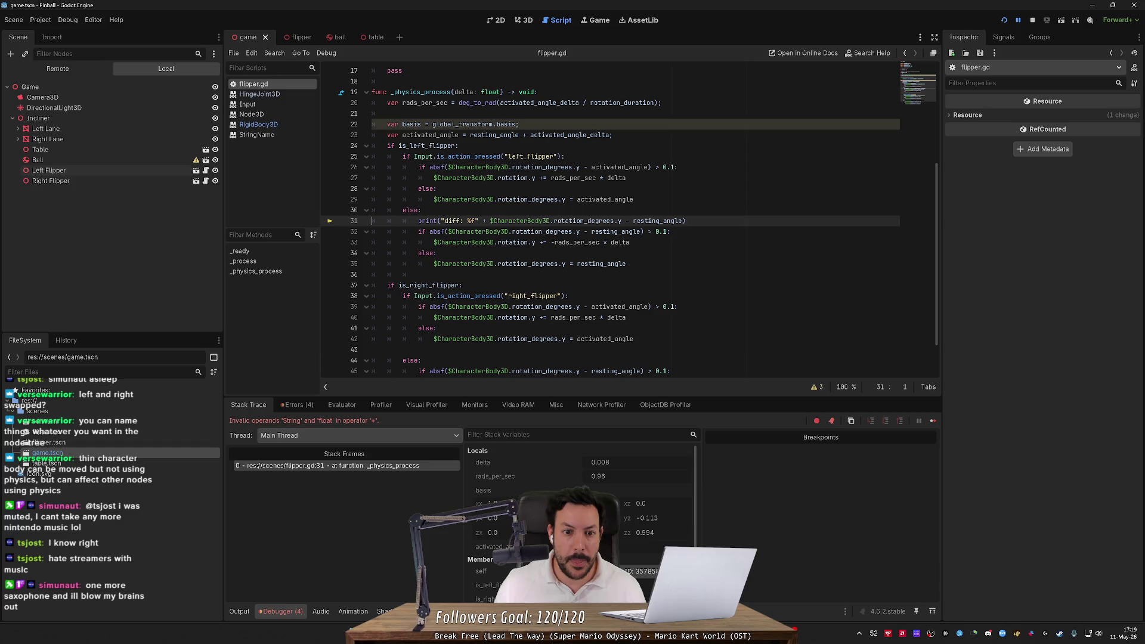
key("BackSpace")
key("BackSpace")
type(",")
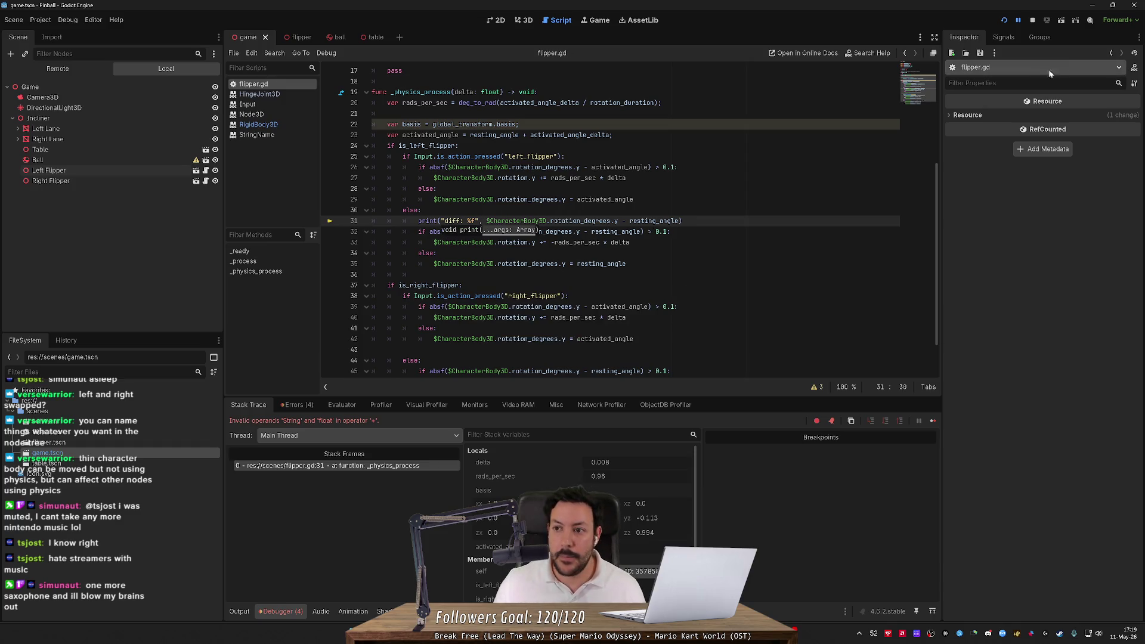
left_click(1007, 22)
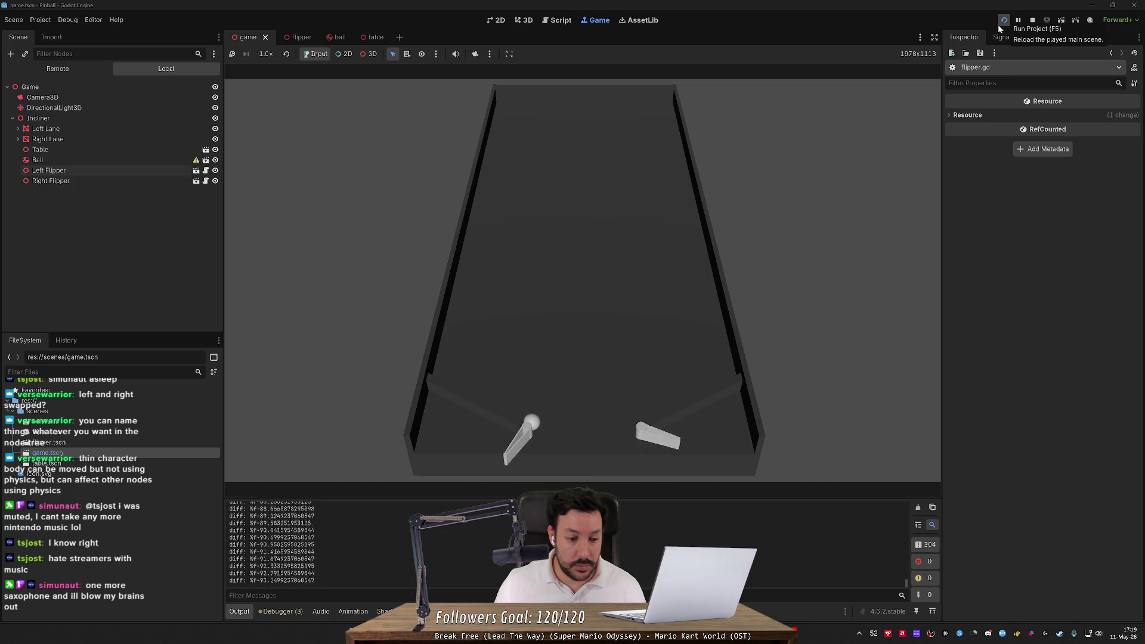
Stop the game, remove the %f placeholder from the print string, and run again
key("F8")
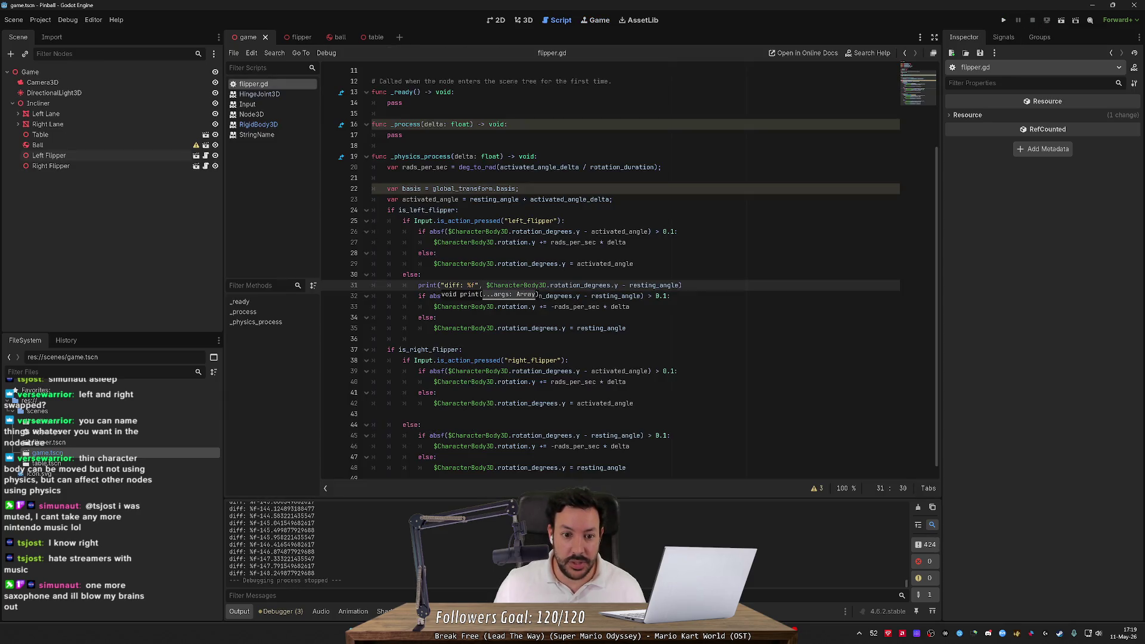
left_click(468, 285)
key("Delete")
key("BackSpace")
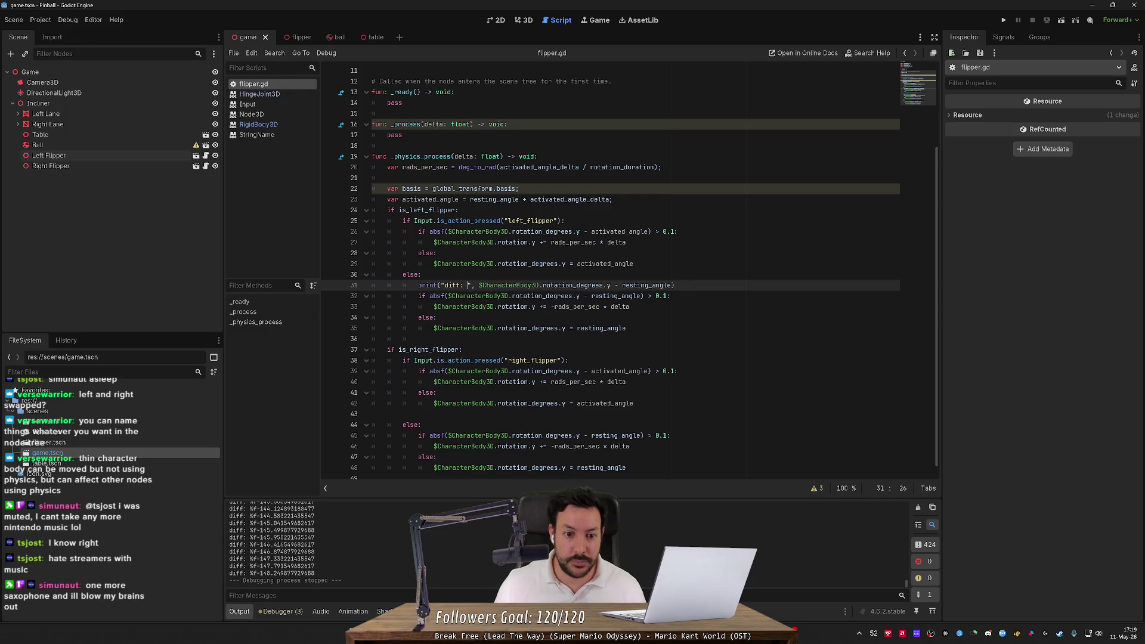
left_click(1005, 20)
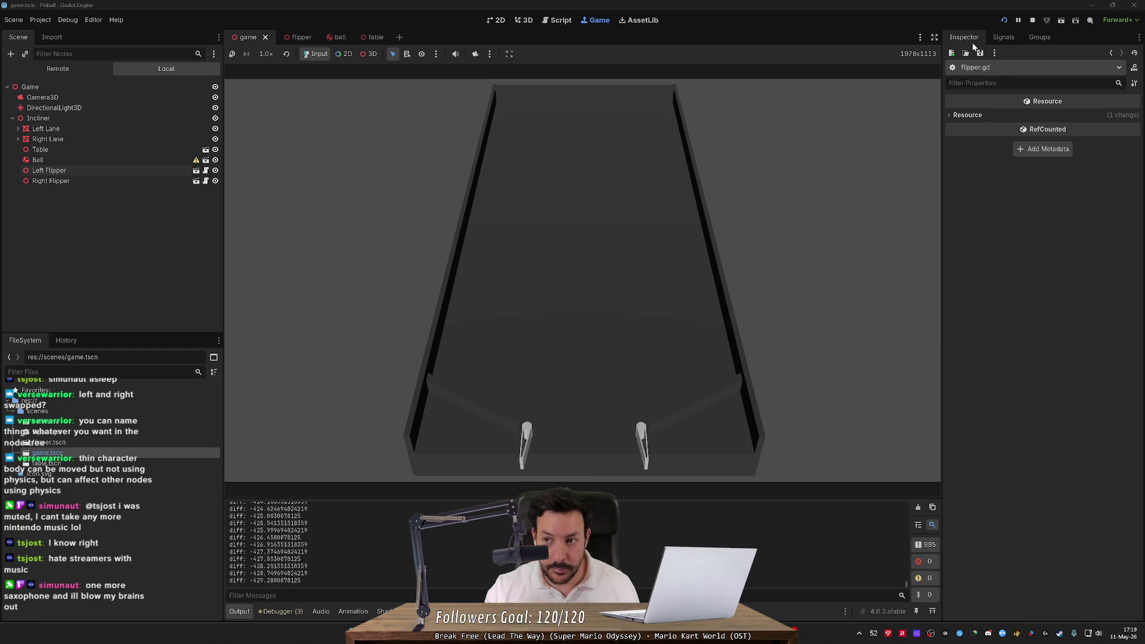
Restart the game and browse the Debugger tabs, from Errors and Profiler to Monitors and Video RAM
left_click(1005, 21)
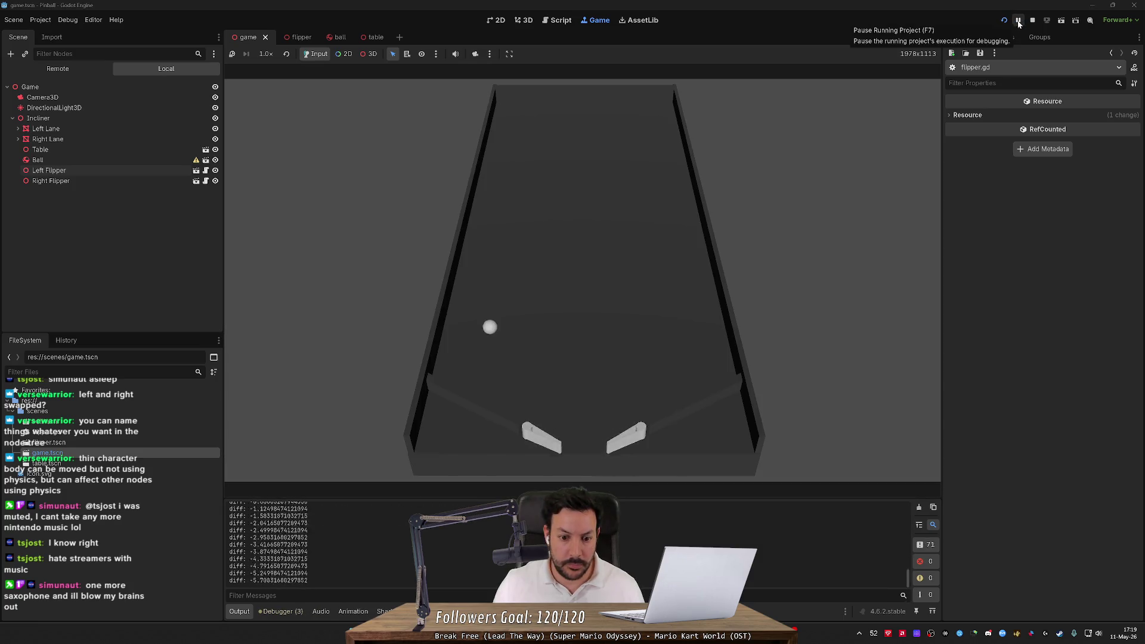
left_click(295, 406)
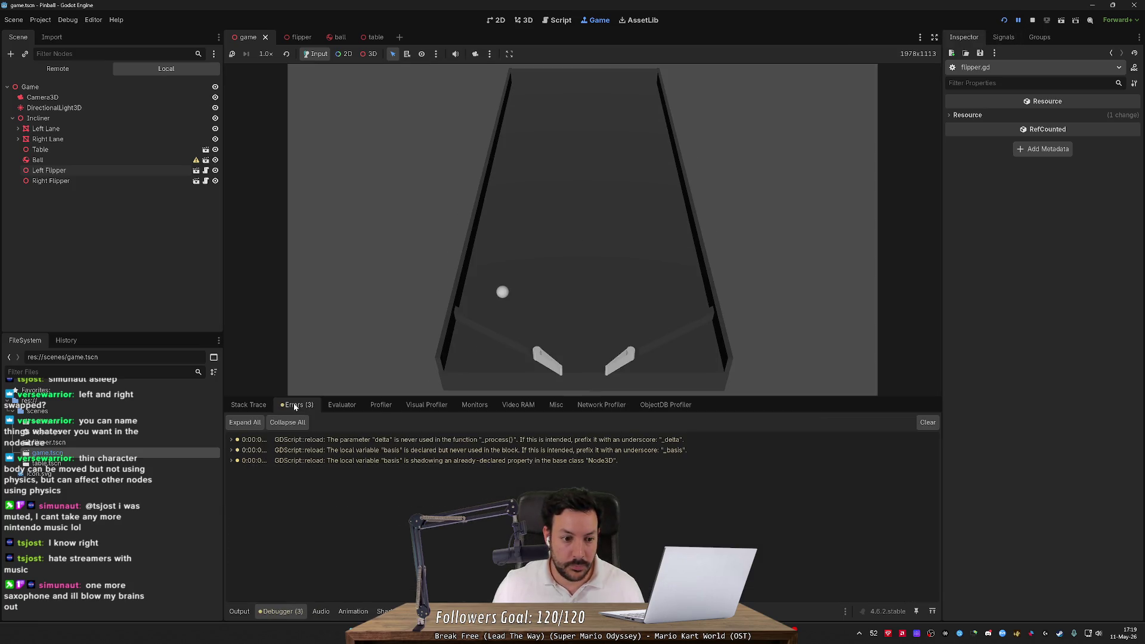
left_click(342, 405)
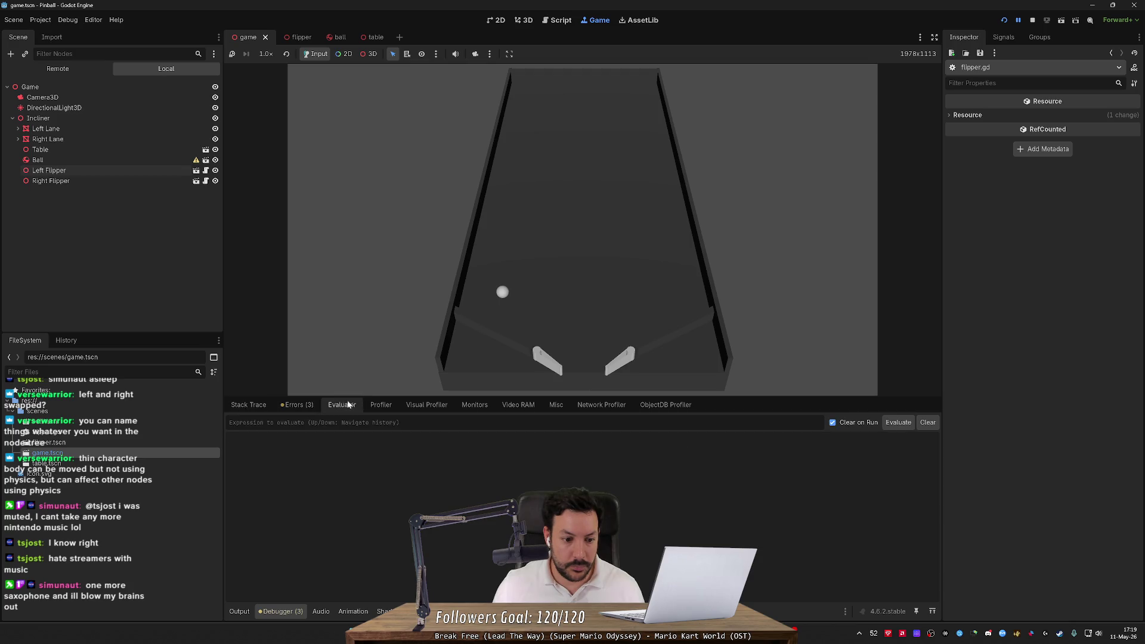
left_click(376, 406)
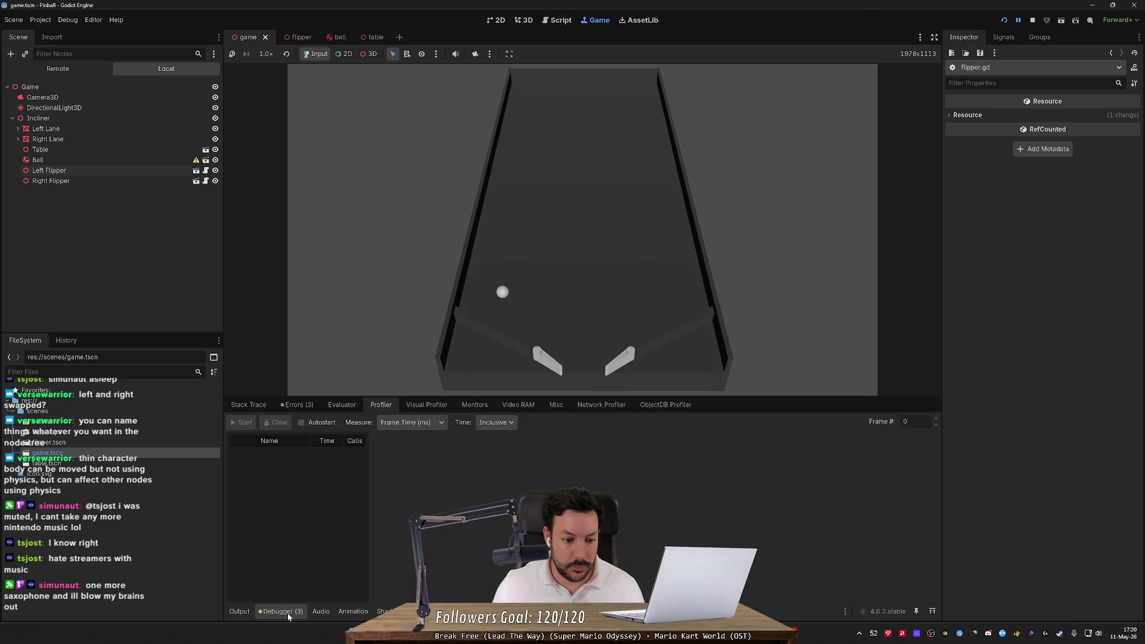
left_click(249, 405)
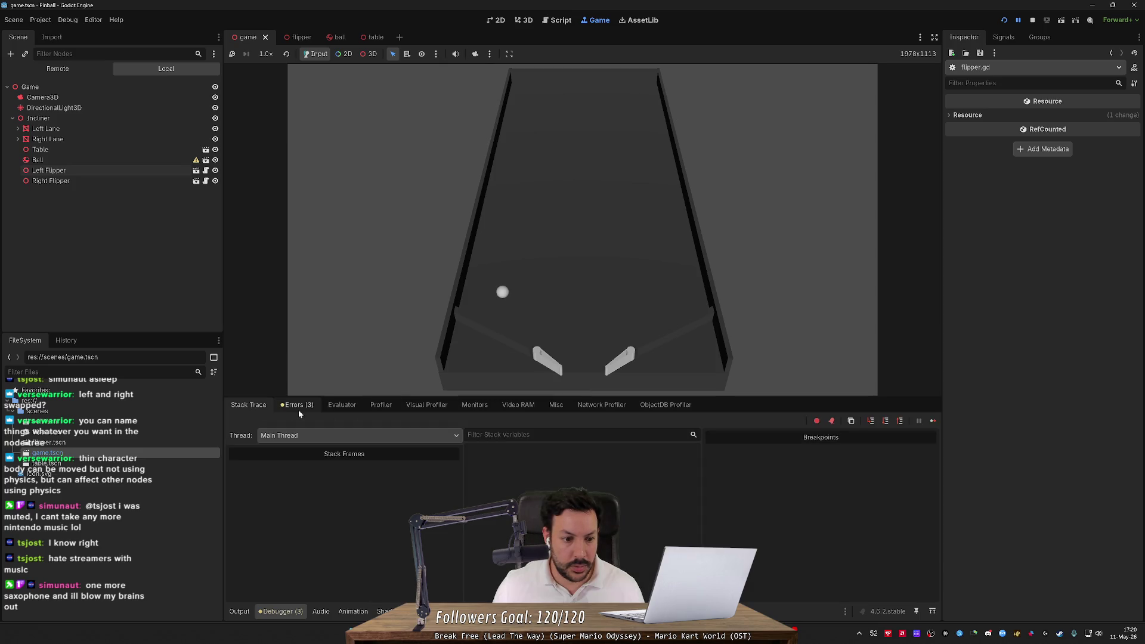
left_click(296, 435)
left_click(301, 414)
left_click(327, 408)
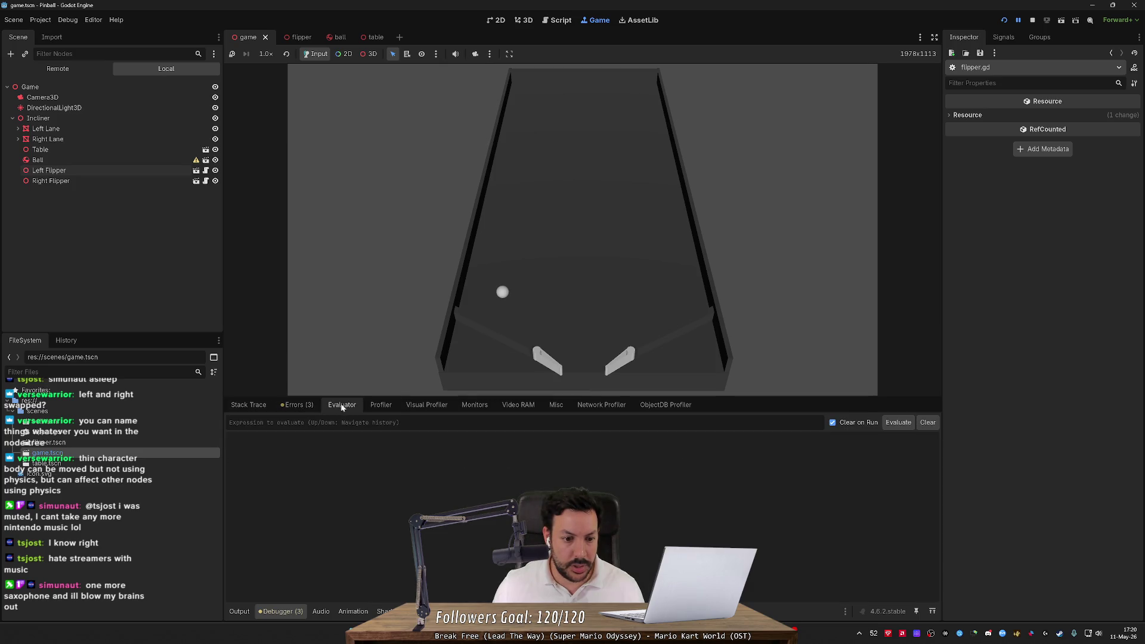
left_click(381, 405)
left_click(427, 405)
left_click(475, 405)
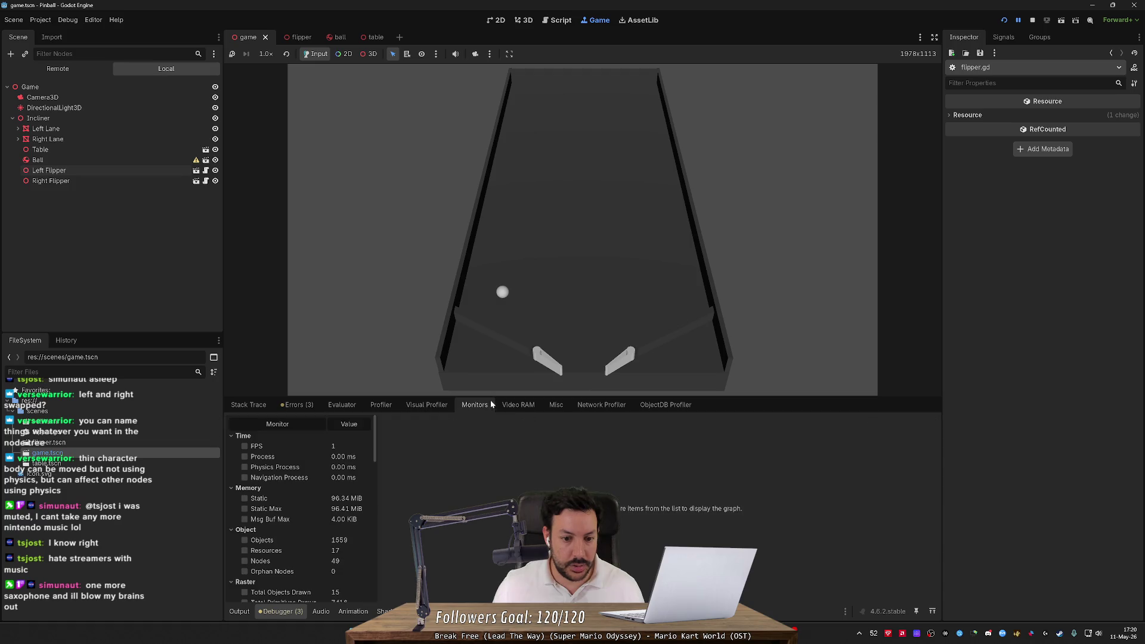
left_click(518, 405)
left_click(556, 405)
left_click(666, 405)
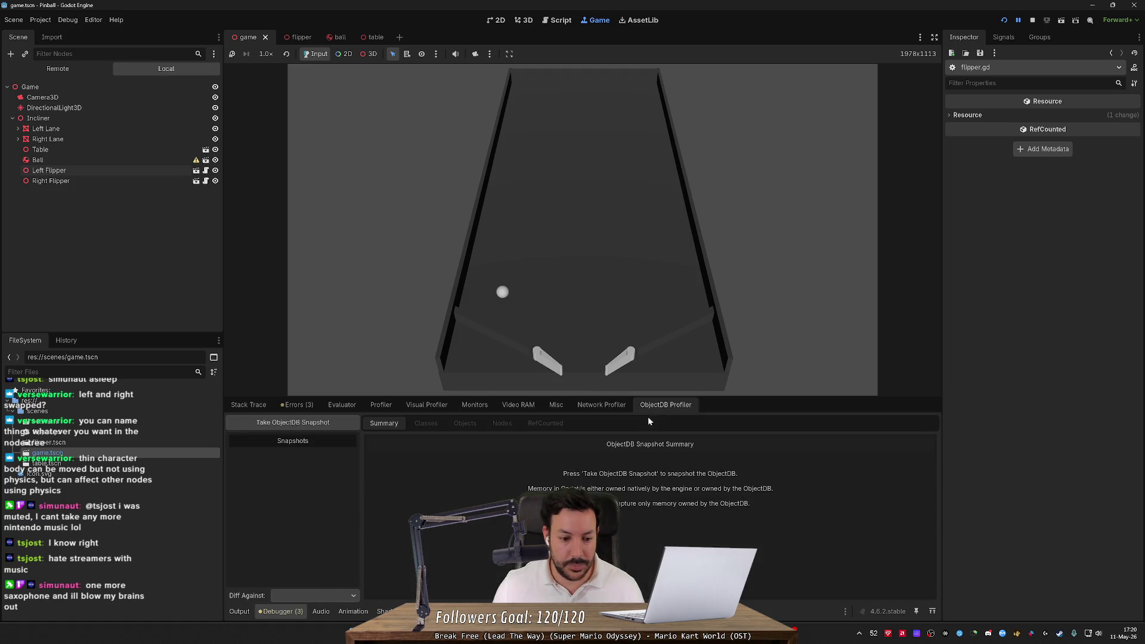
Return to Output, select the diff: 0.25001335144043 log line, and reopen flipper.gd
left_click(237, 612)
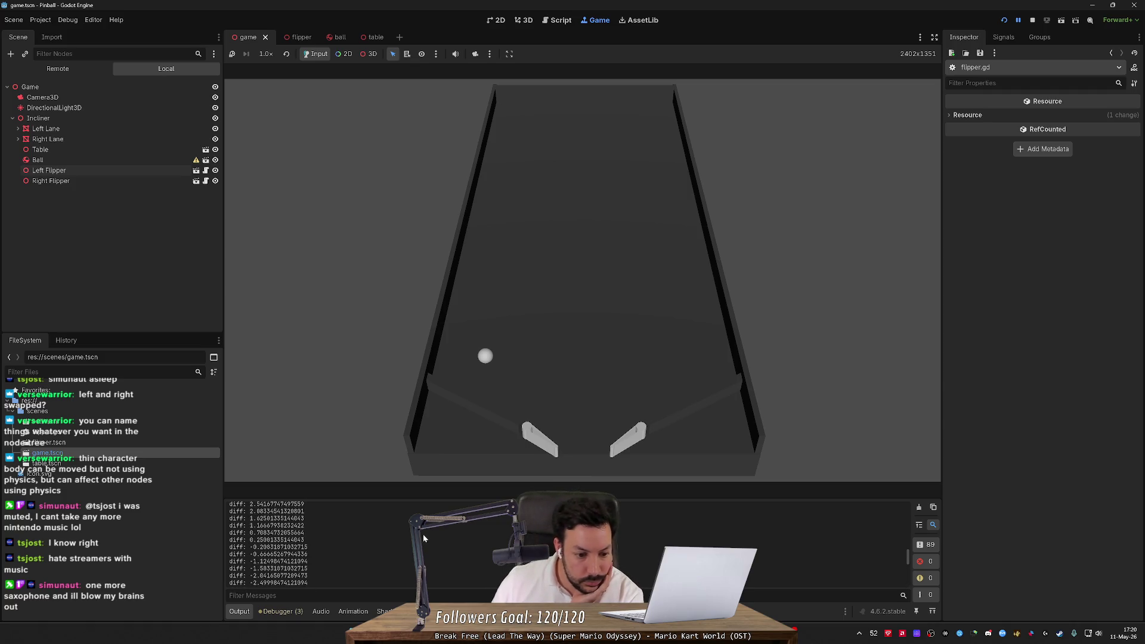
left_click_drag(294, 540, 230, 540)
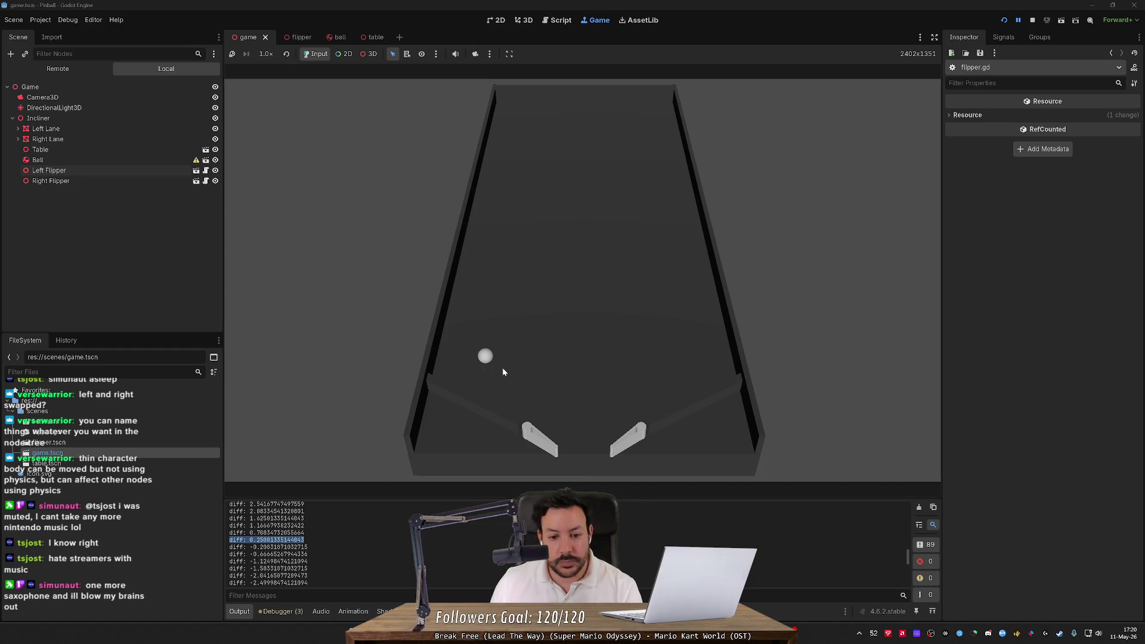
key("alt+Tab")
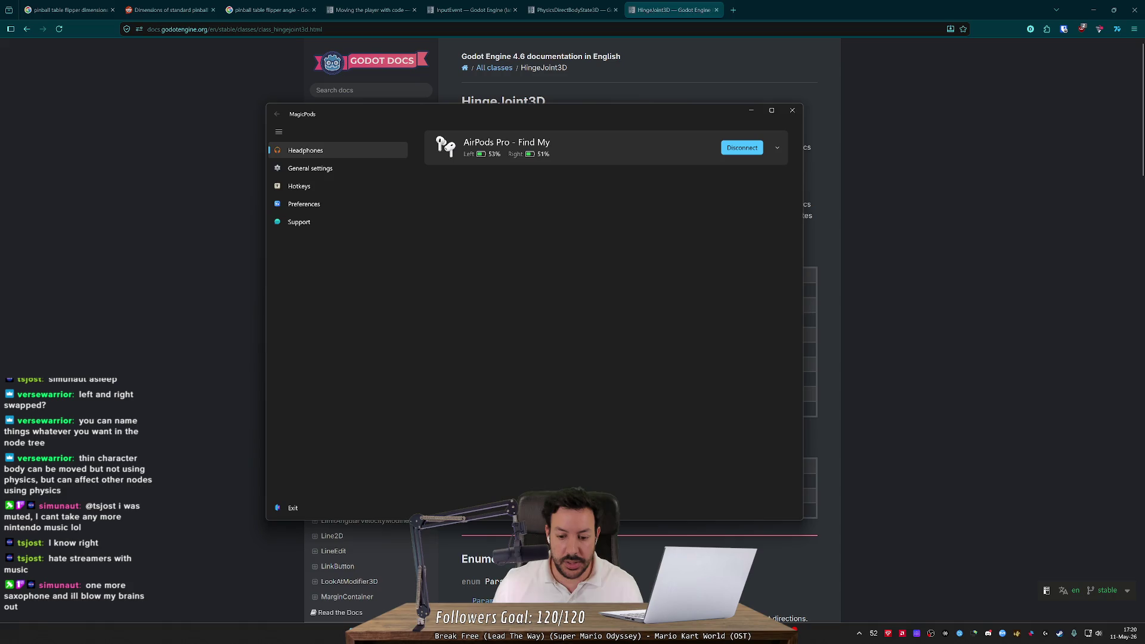
key("alt+Tab")
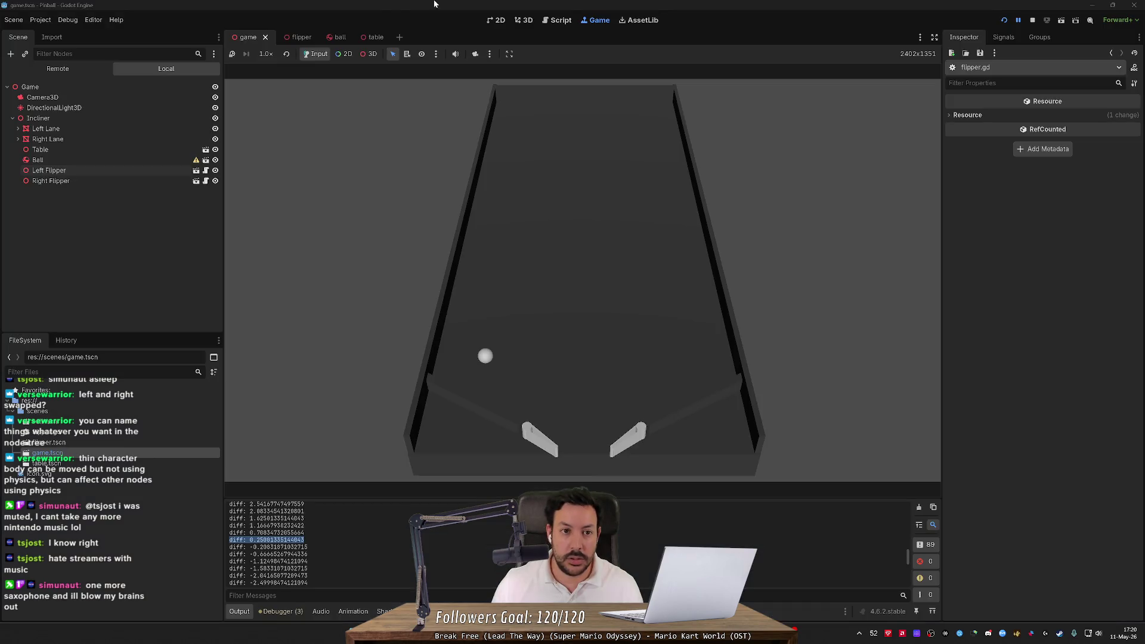
left_click(555, 20)
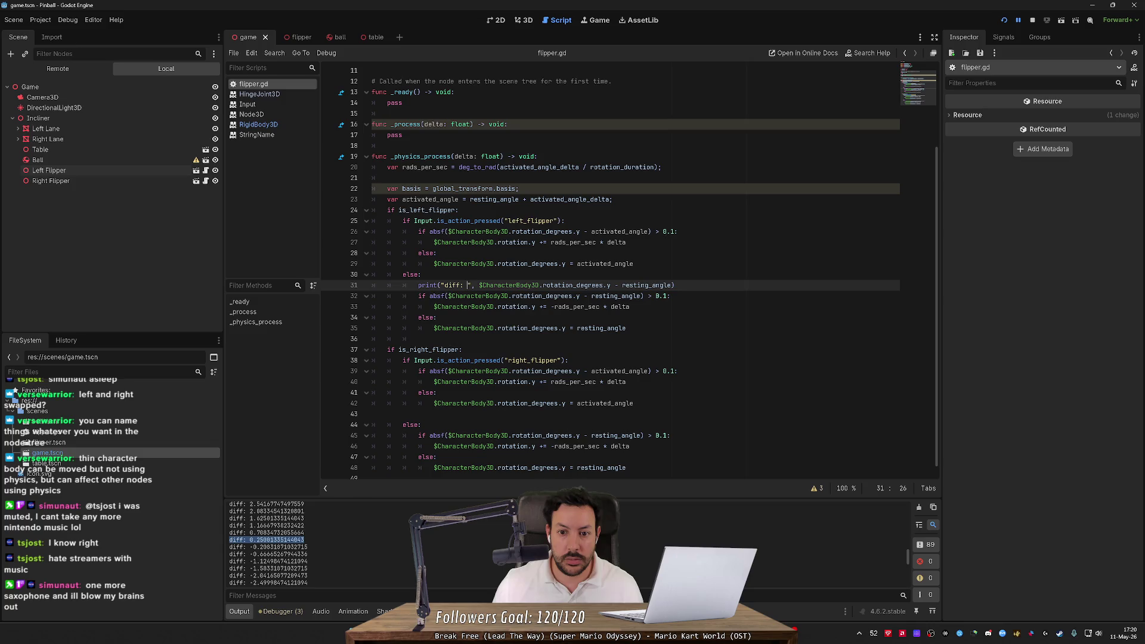
Replace the 0.1 angle tolerances in flipper.gd with 1.9, save, and briefly test-run the game
double_click(658, 296)
type("1.")
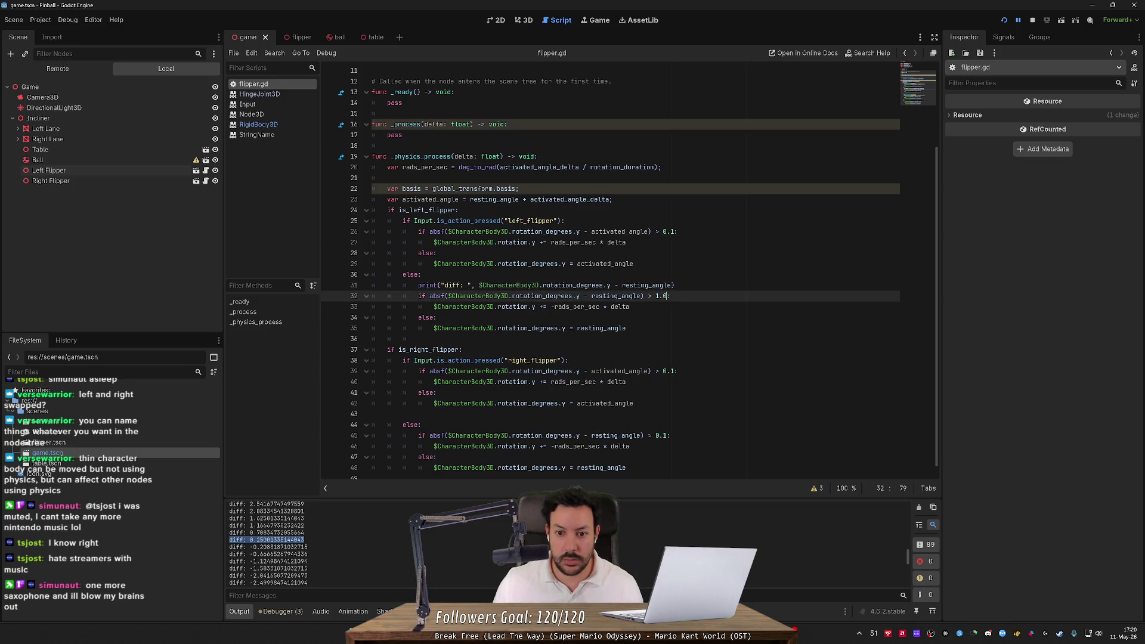
double_click(669, 232)
key("ctrl+d")
key("ctrl+d")
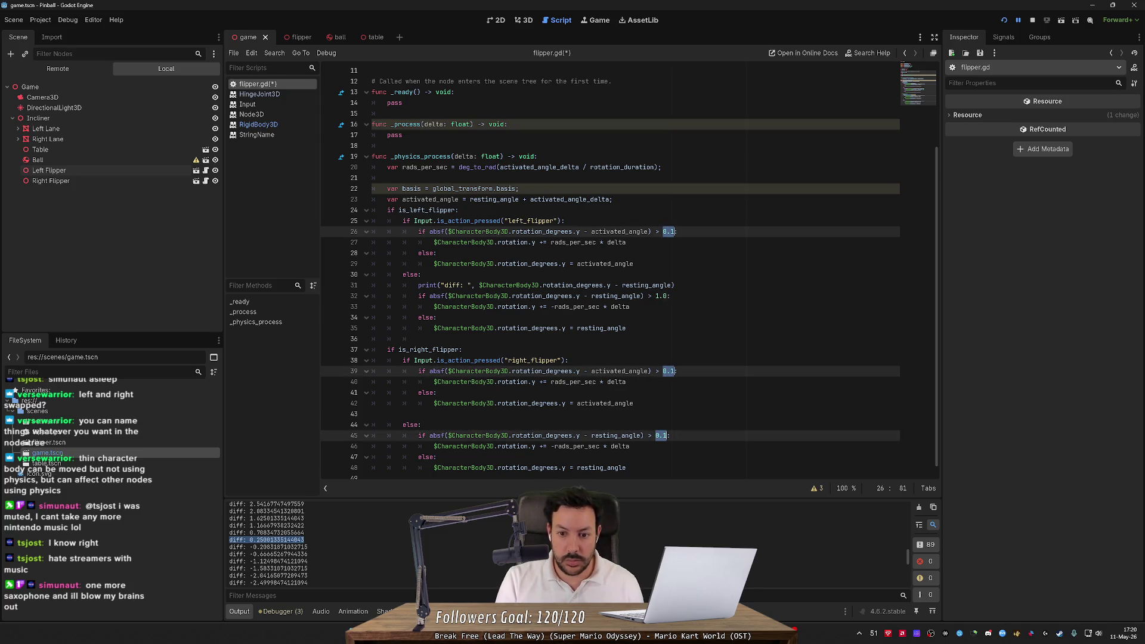
type("1.9")
key("ctrl+s")
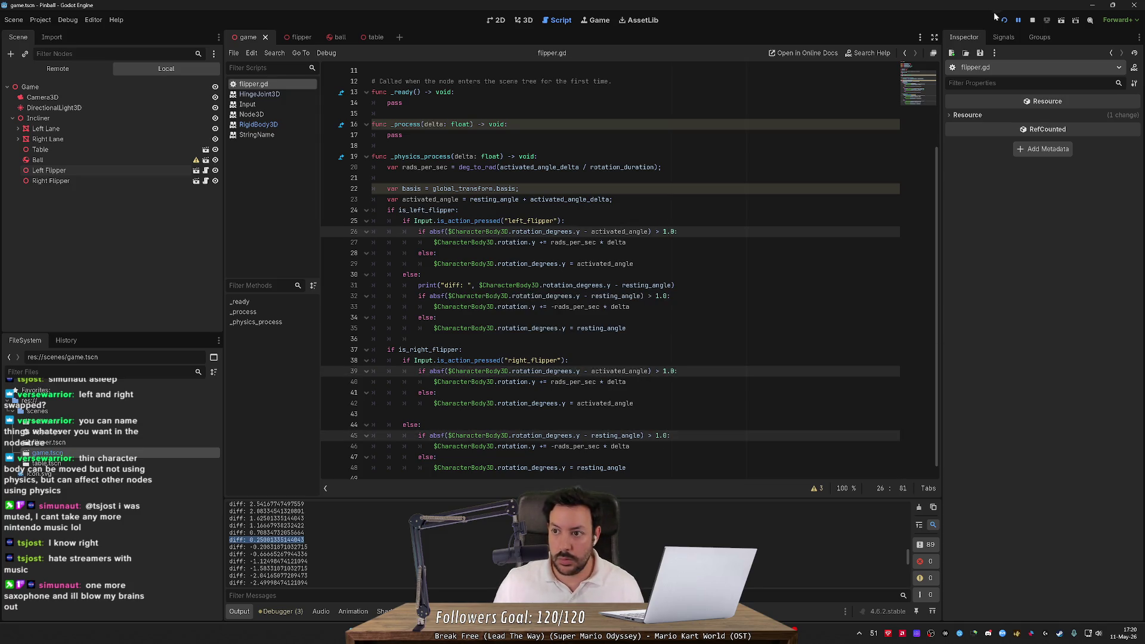
left_click(1004, 19)
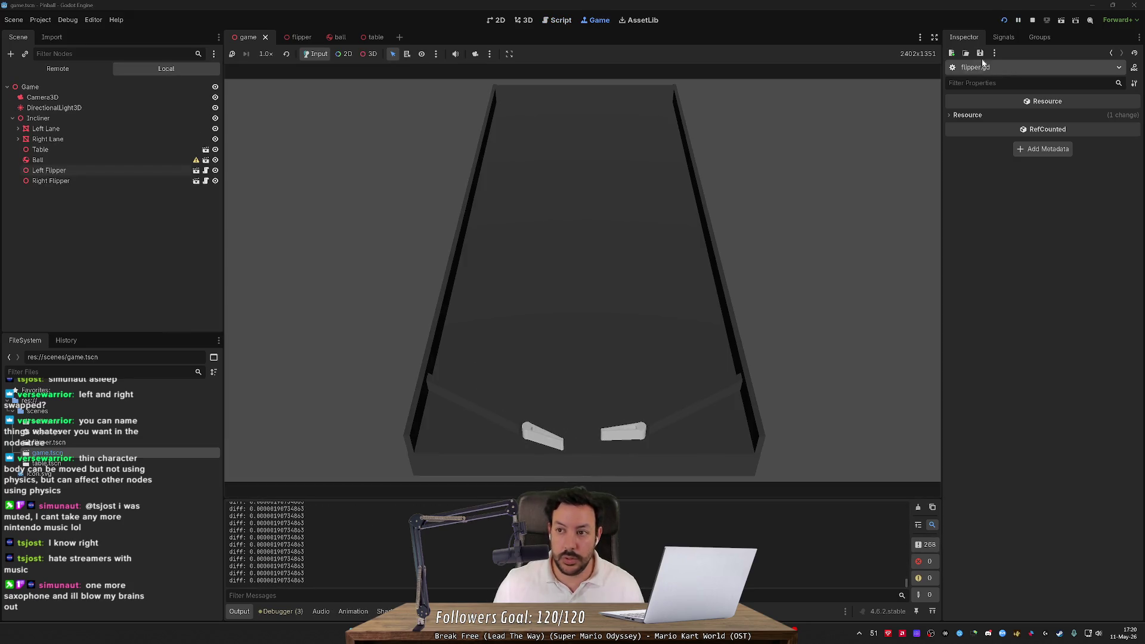
key("F8")
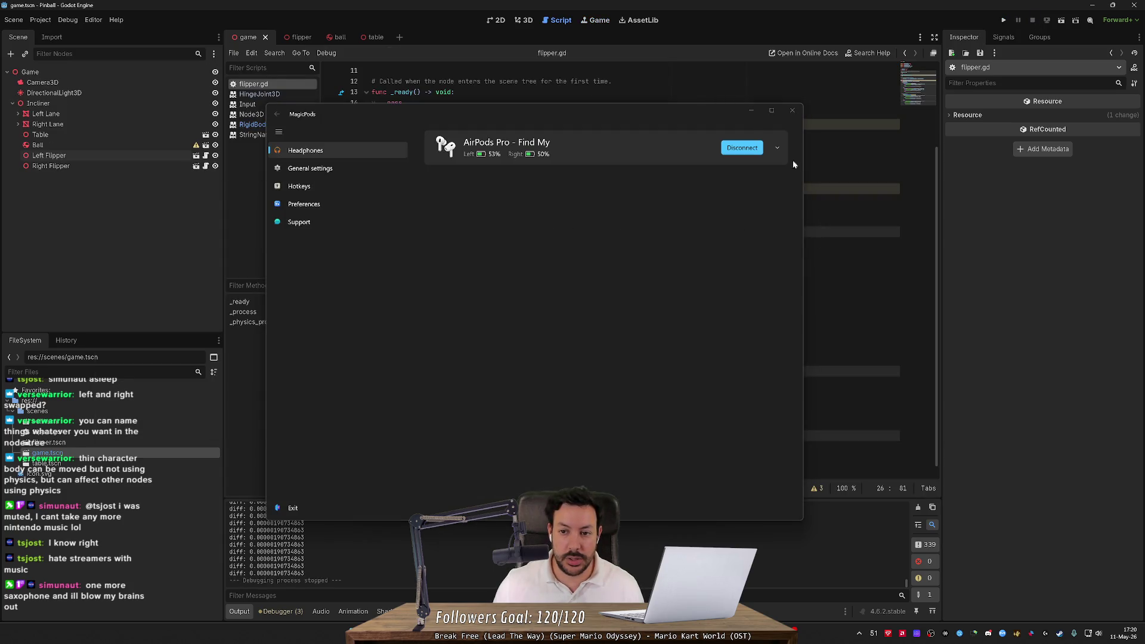
Move the earphone app aside, review lines 25, 38 and 26, and save flipper.gd
left_click(744, 110)
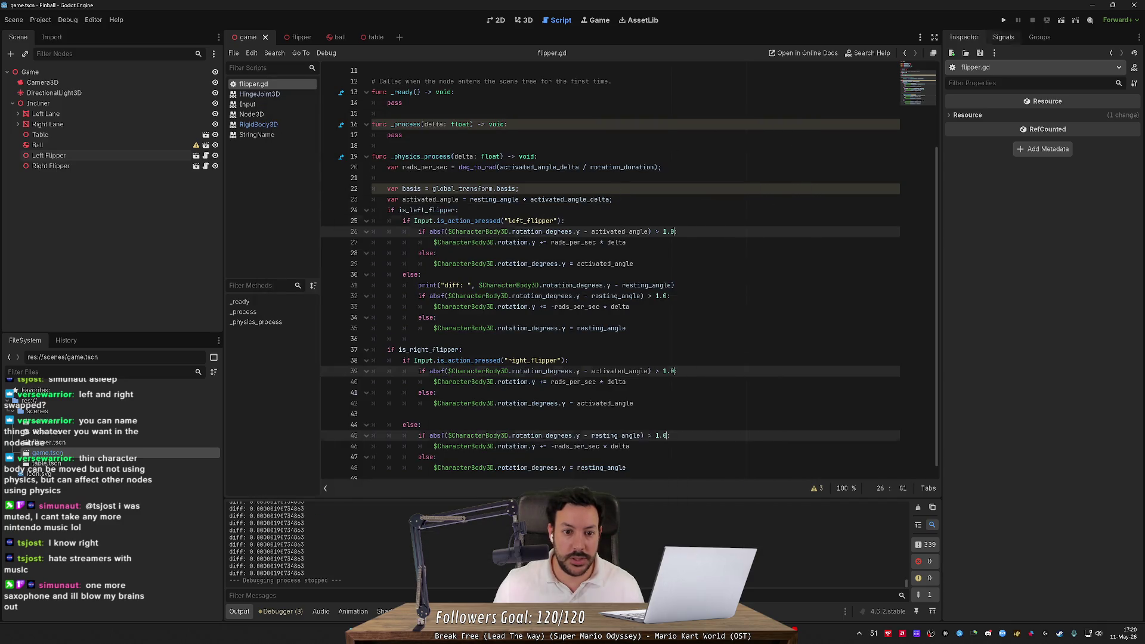
left_click(524, 221)
left_click(503, 360)
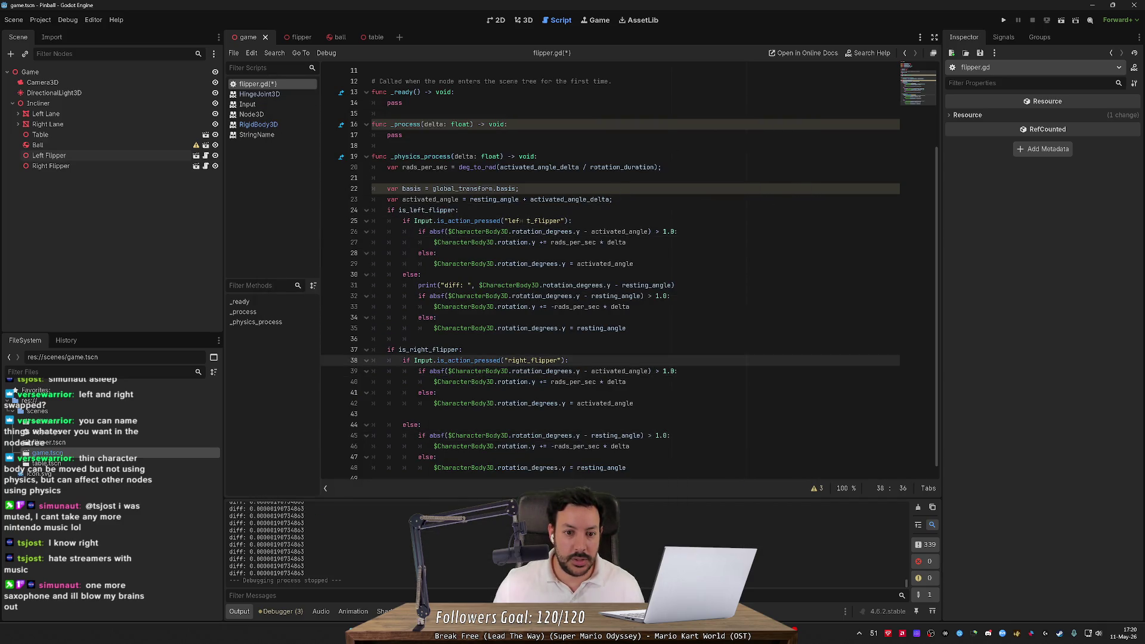
left_click(618, 231)
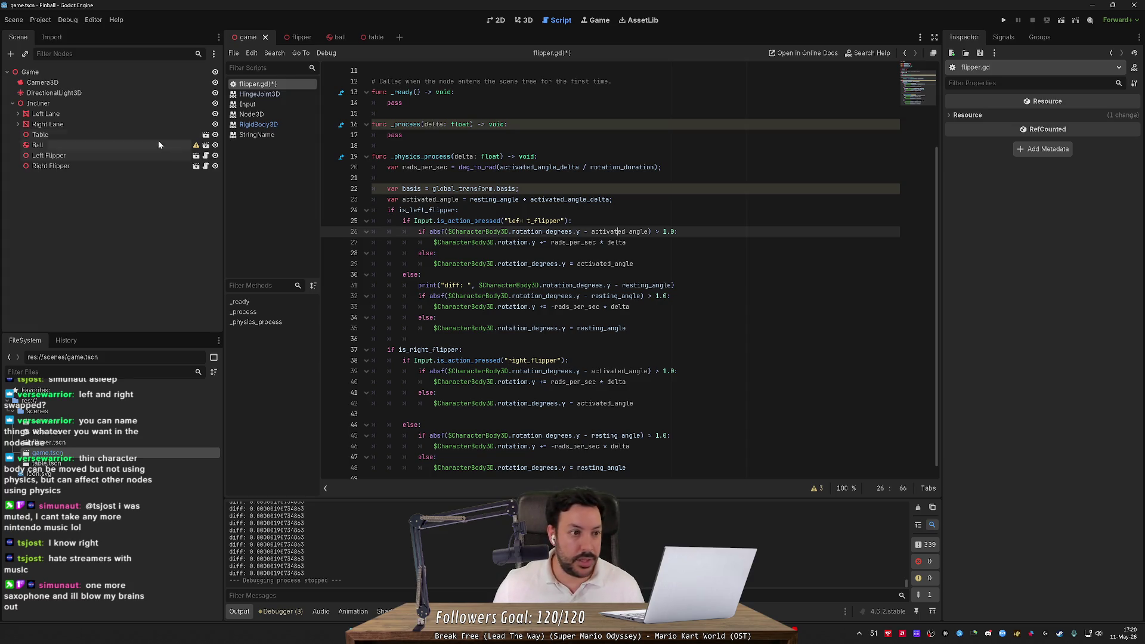
key("ctrl+s")
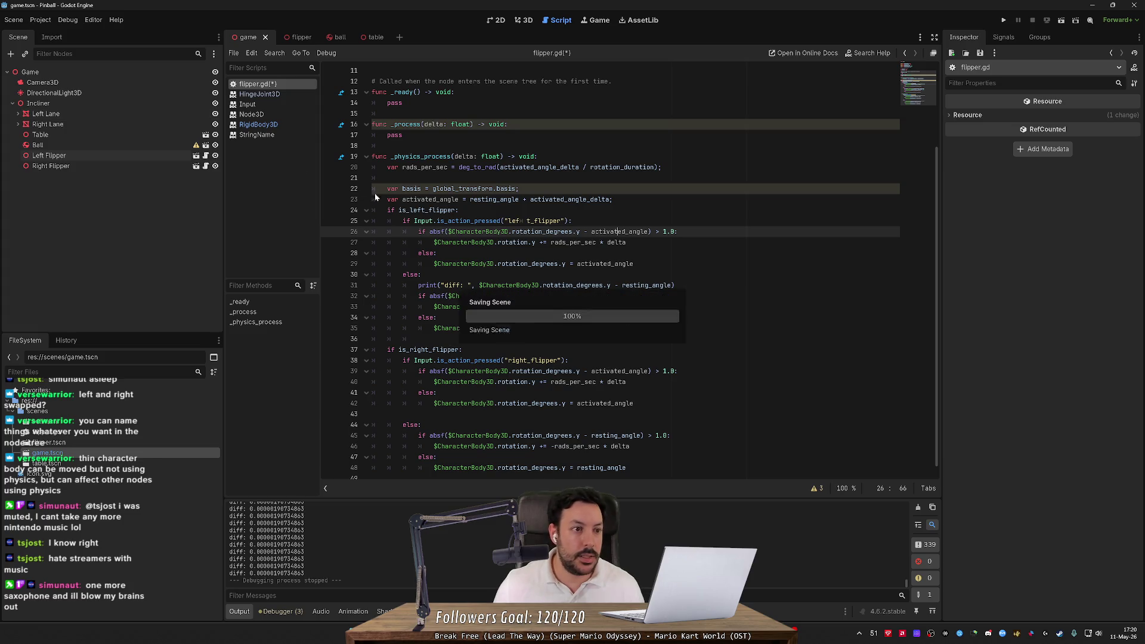
Delete the diff debug print line and set the Left Flipper's Rotation Duration to 0.01
left_click(593, 285)
key("ctrl+shift+k")
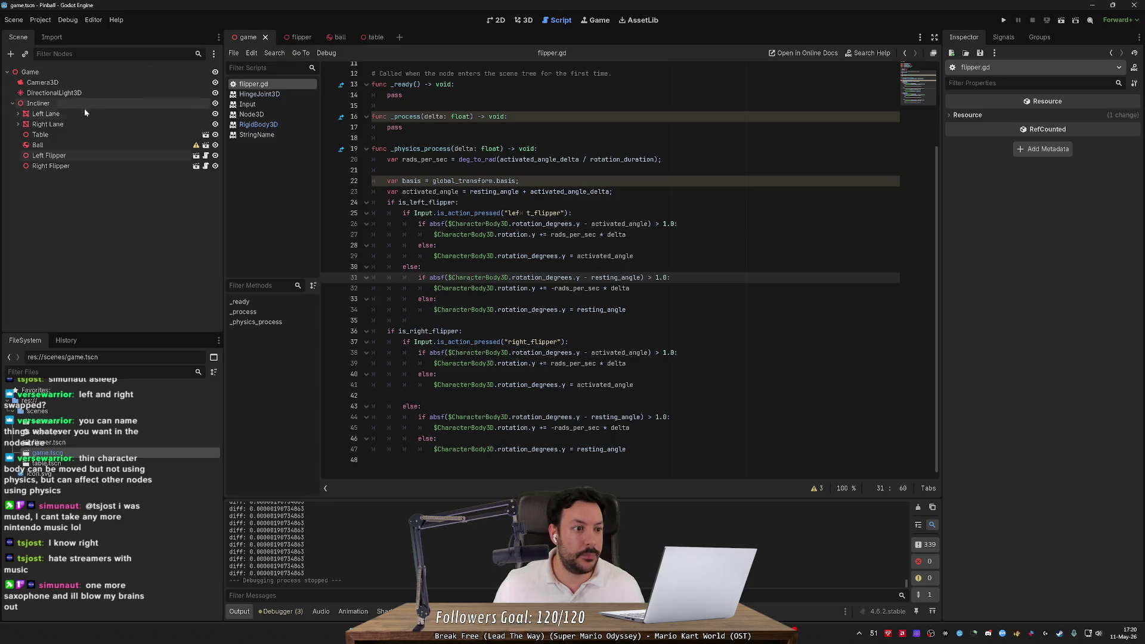
left_click(73, 155)
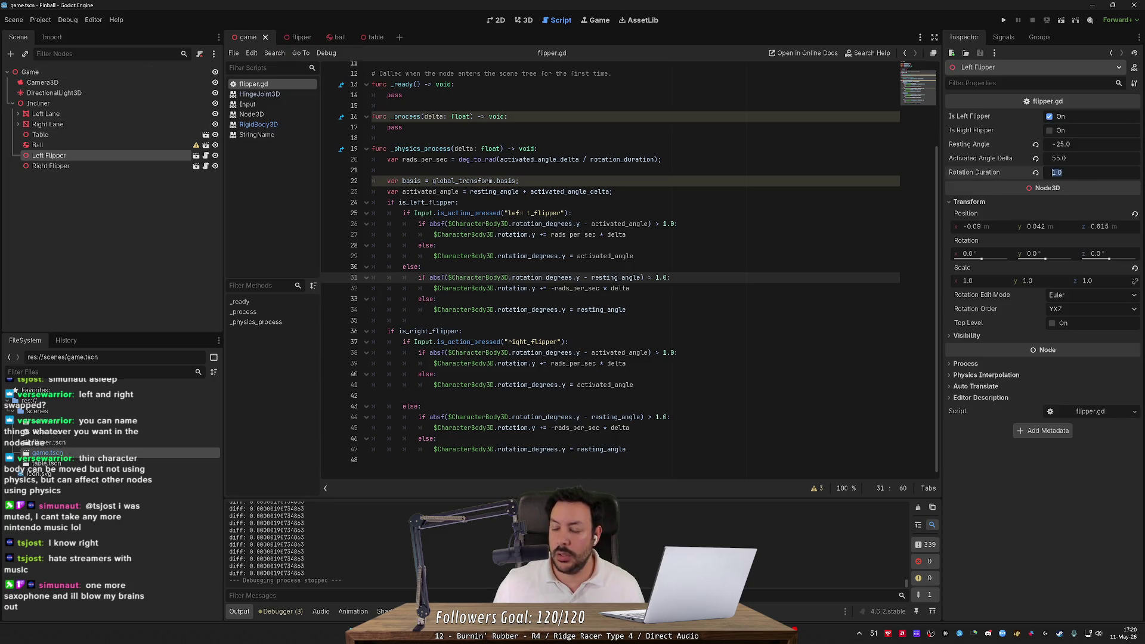
type("0.01")
key("Return")
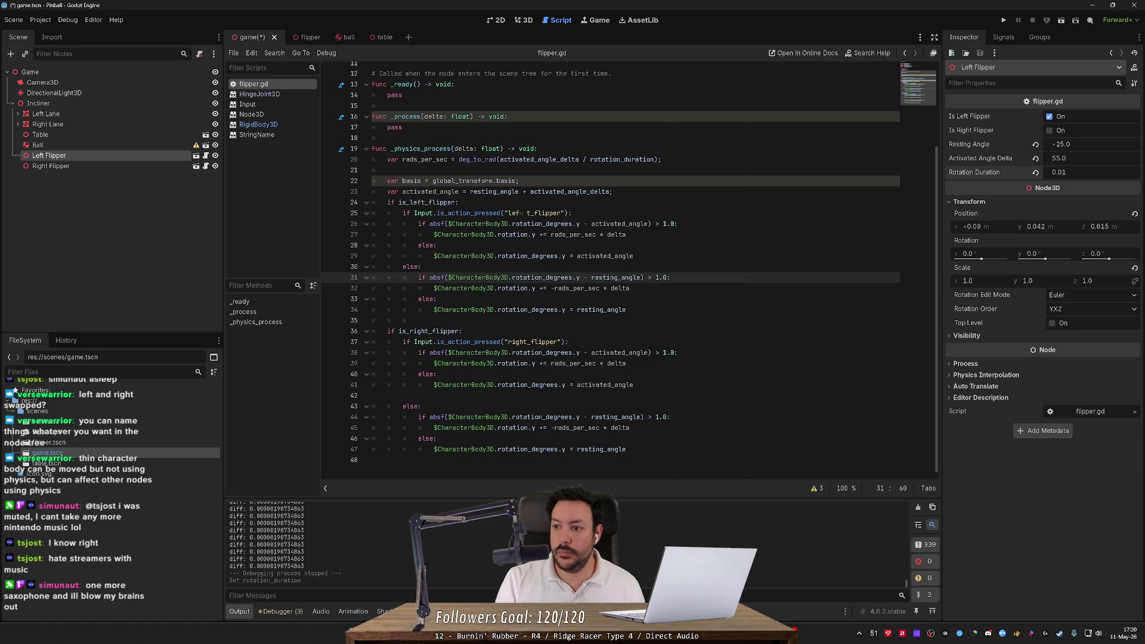
Select the Right Flipper and test-run the game with F5
left_click(101, 166)
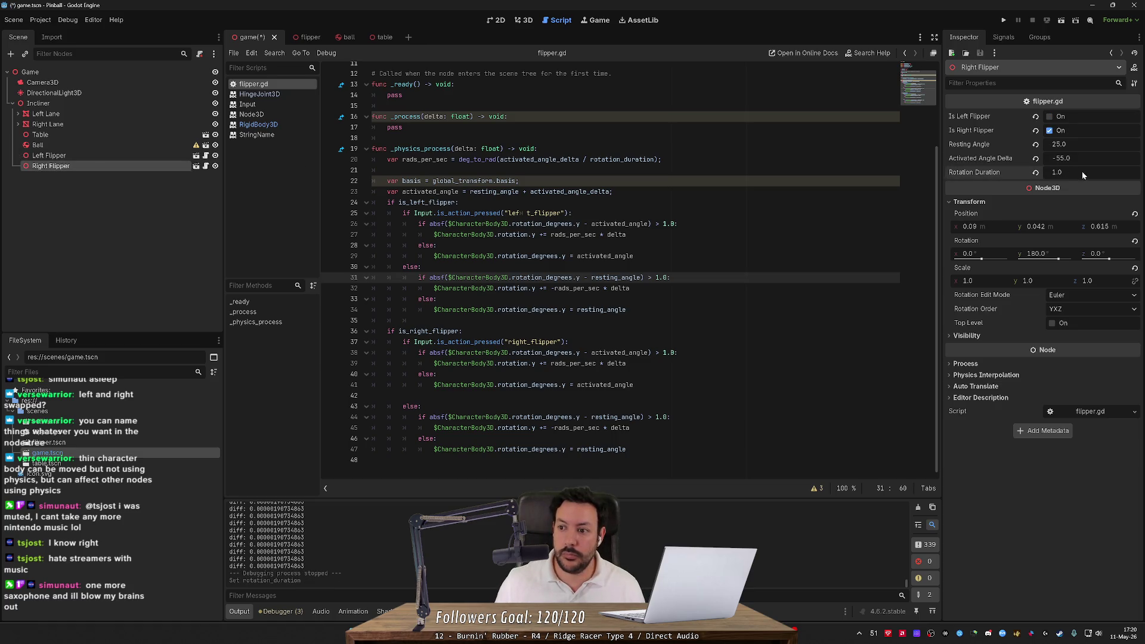
key("F5")
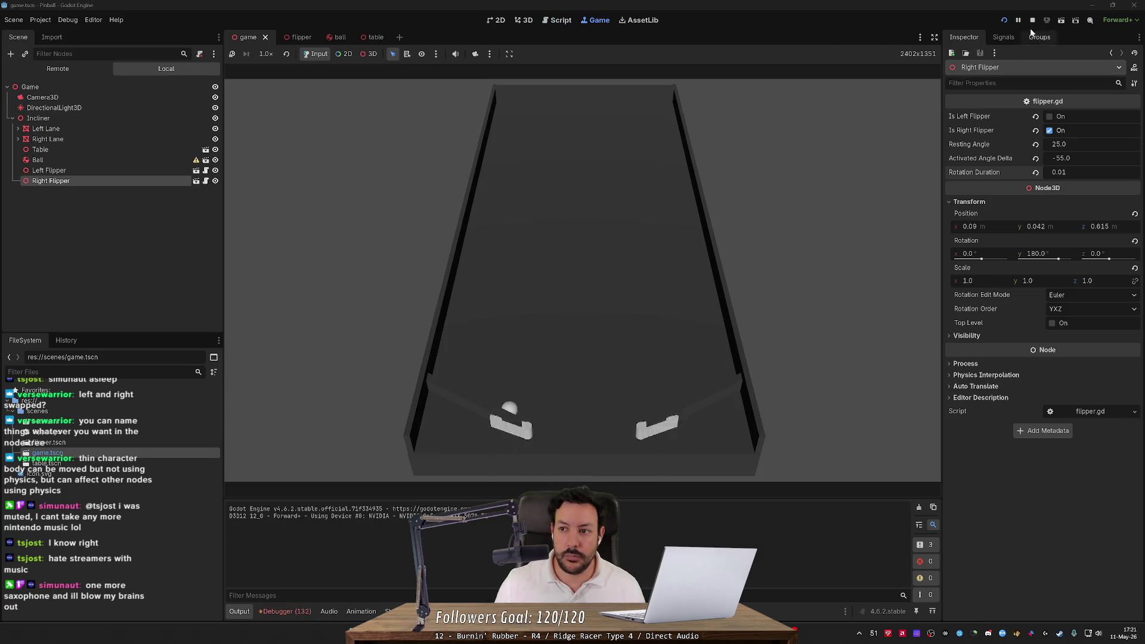
left_click(1029, 20)
Set both flippers' Rotation Duration to 0.05 and test-run the game again
left_click(1065, 172)
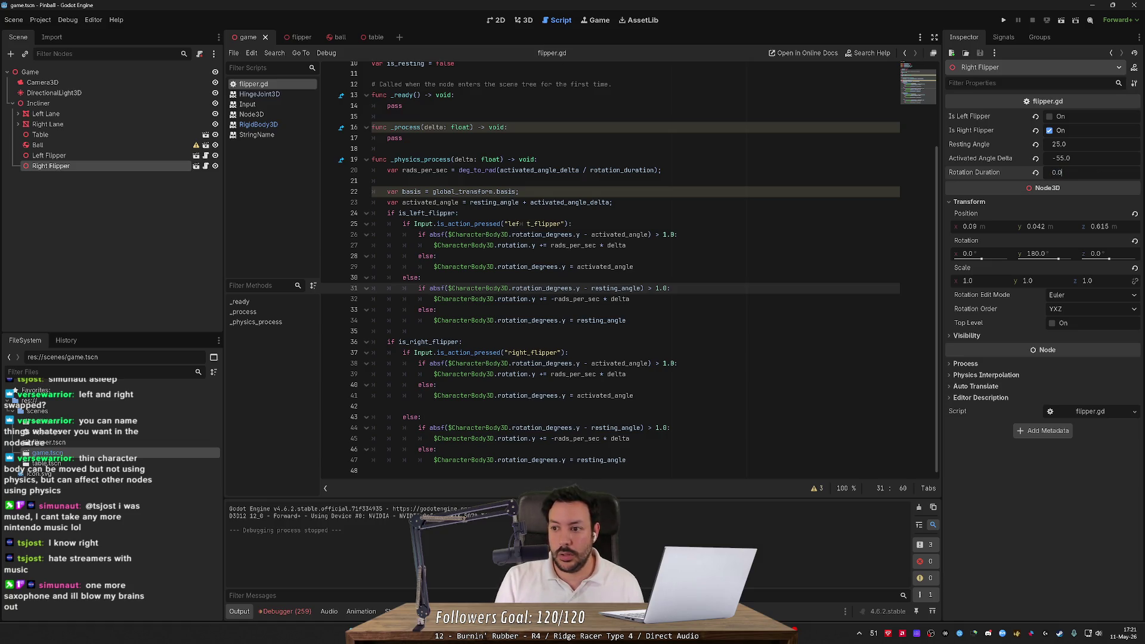
type("5")
key("Return")
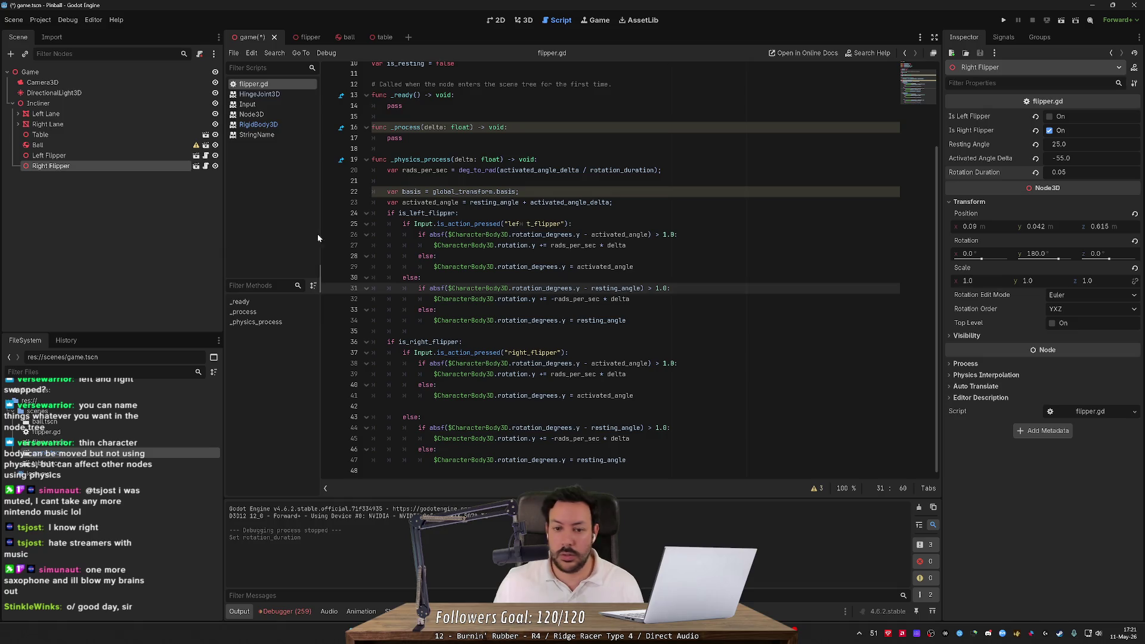
left_click(49, 156)
left_click(1068, 172)
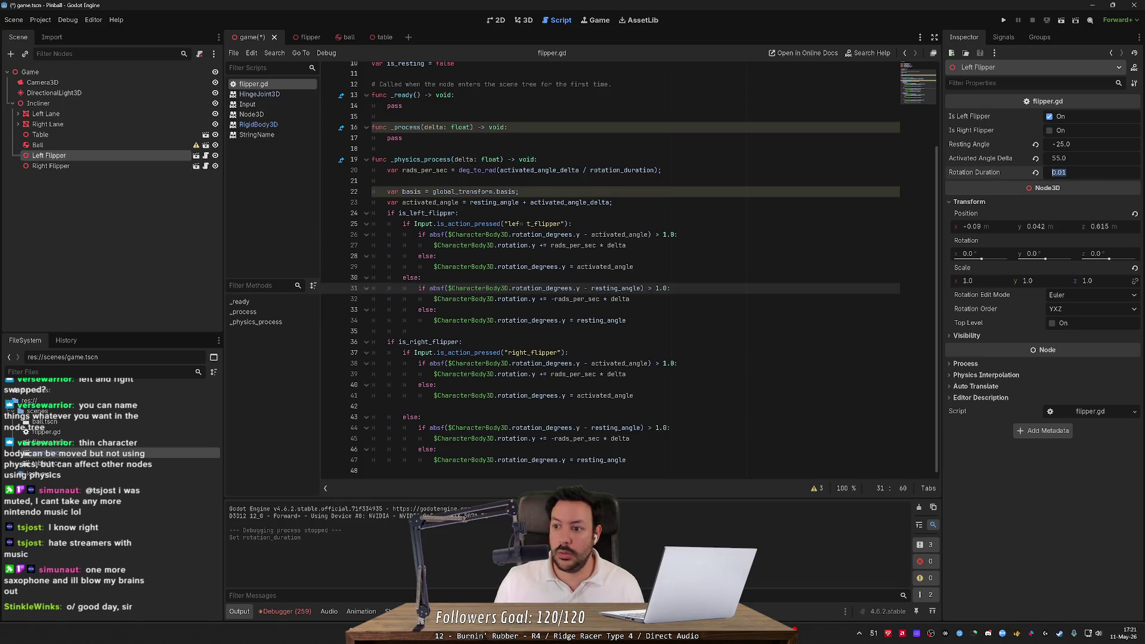
type("0.05")
left_click(1004, 19)
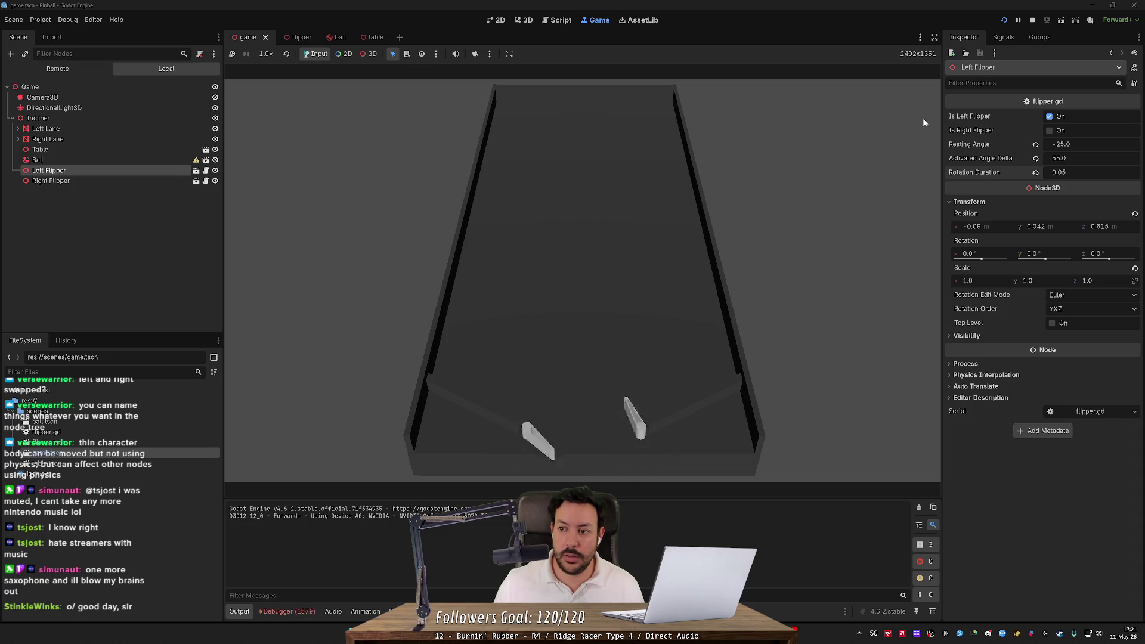
left_click(1033, 21)
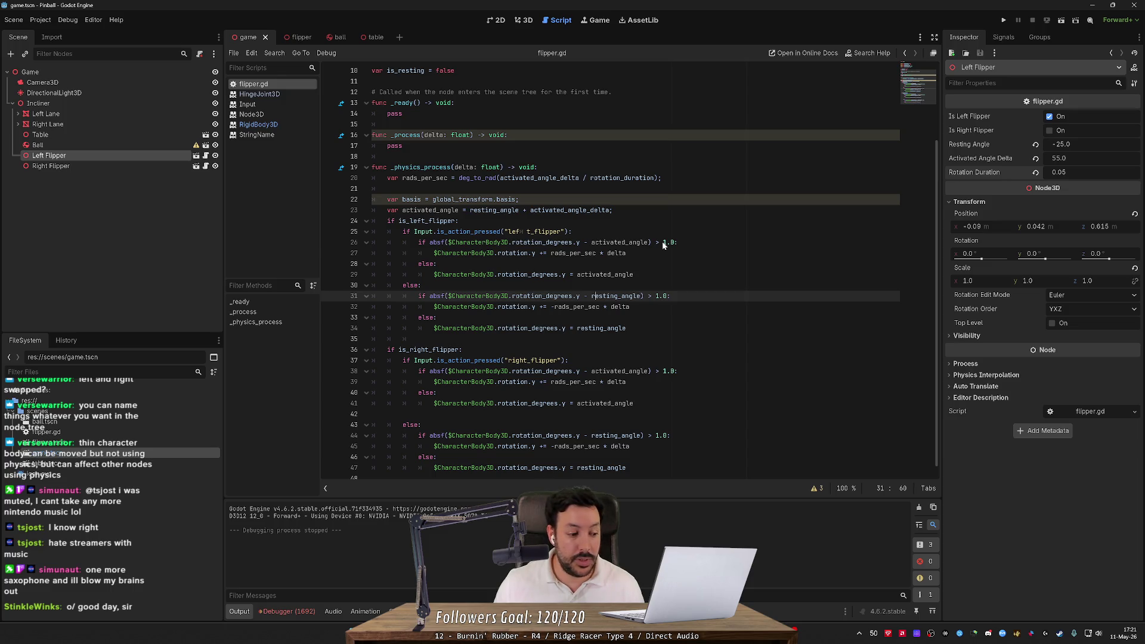
Multi-select every 1.0 tolerance in flipper.gd, change them to 5.0, and run the game
left_click(664, 244)
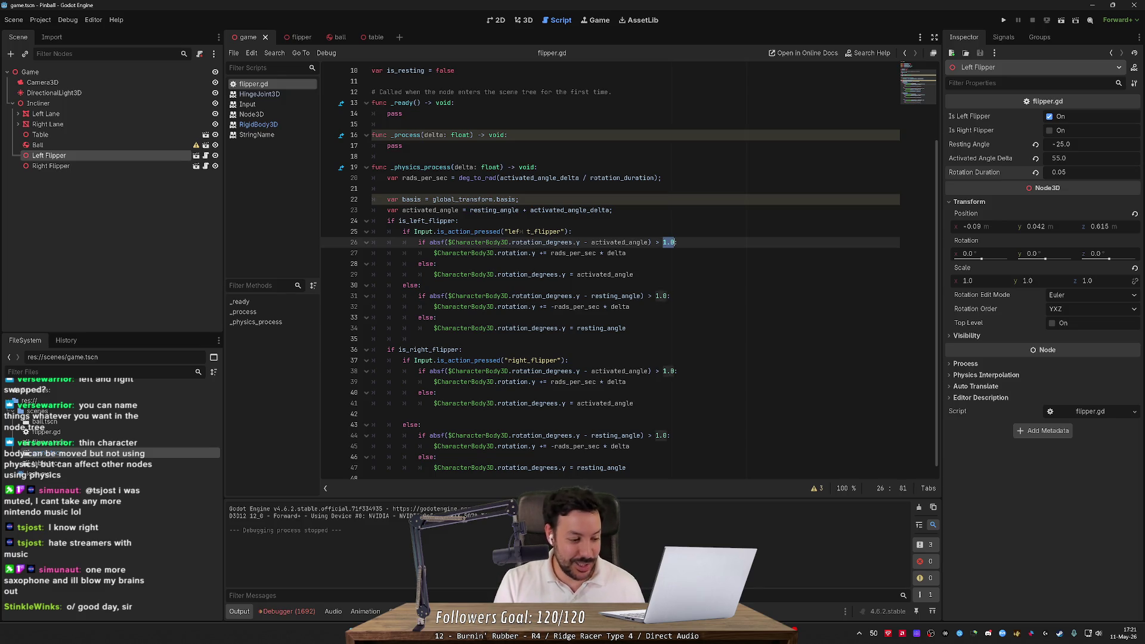
key("ctrl+d")
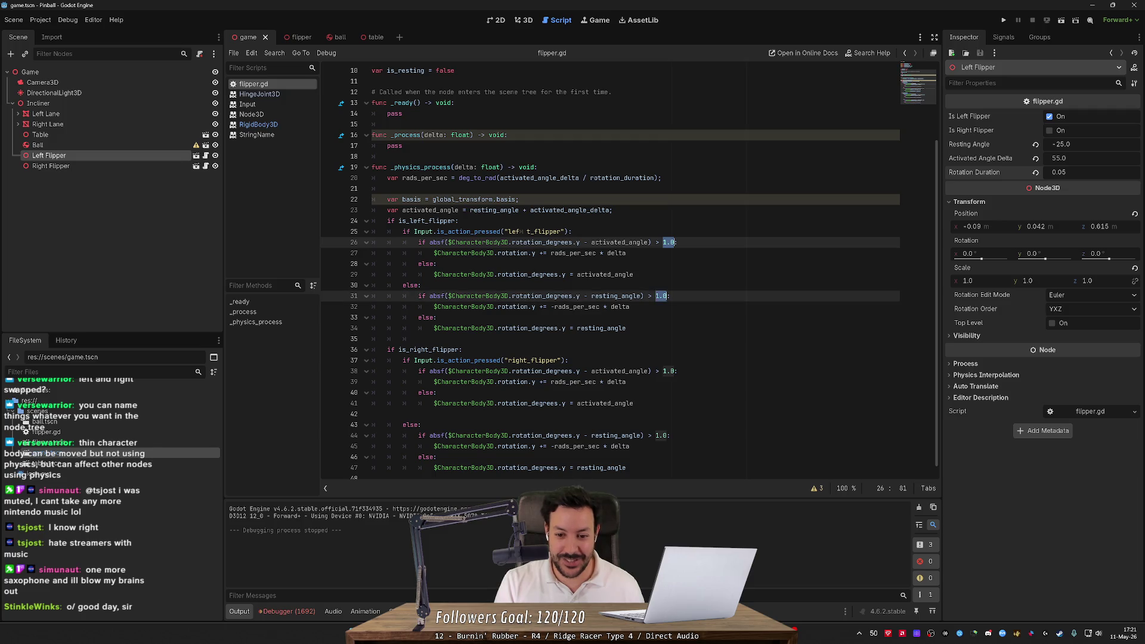
key("ctrl+d")
key("ctrl+d")
type("5.0")
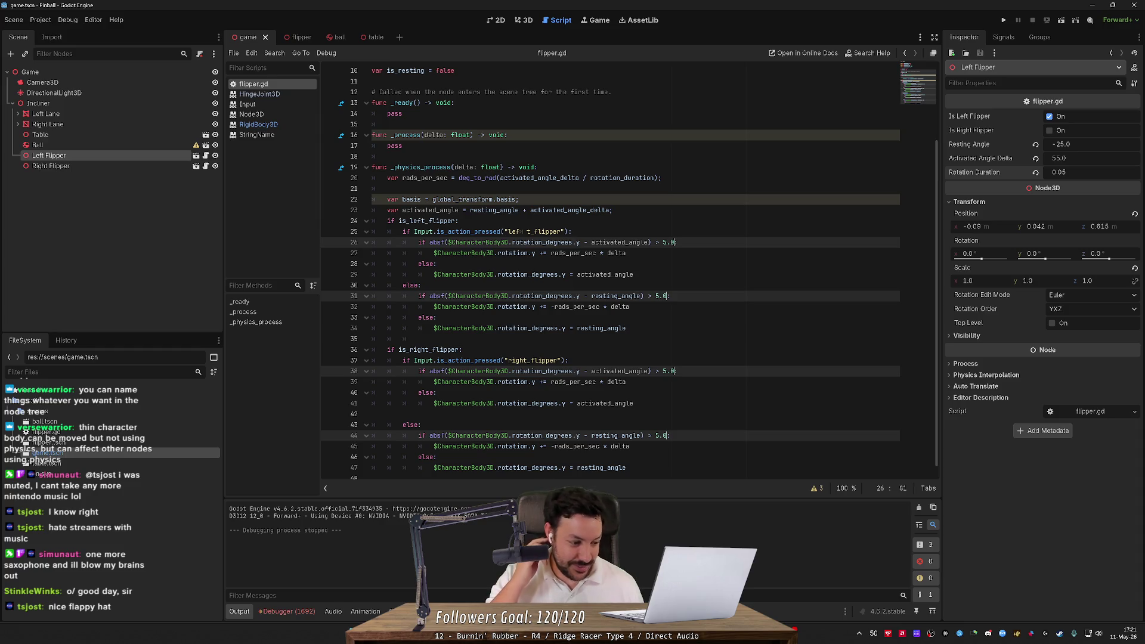
left_click(1004, 20)
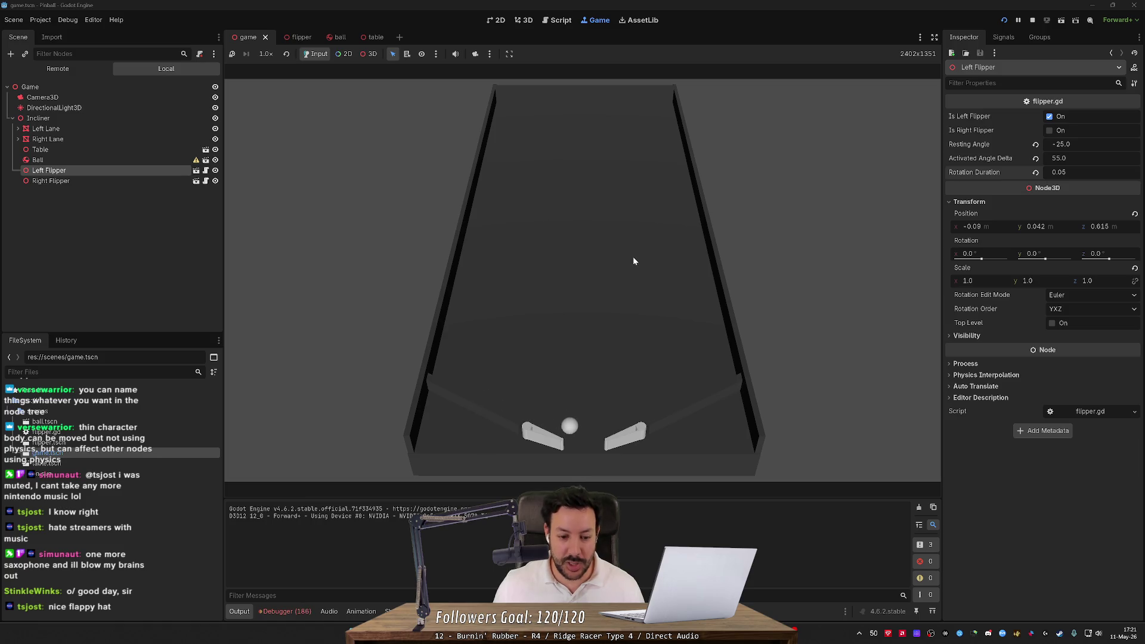
Show the debugger's Errors list and jump to the flipper.gd:25 missing left_flipper action error
left_click(284, 616)
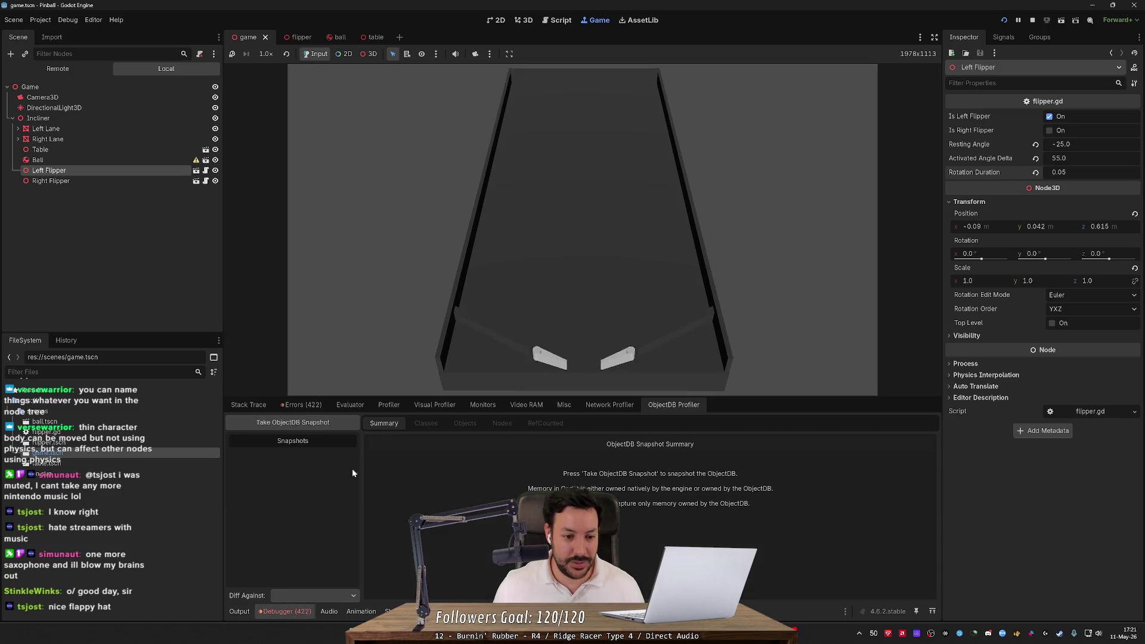
left_click(310, 406)
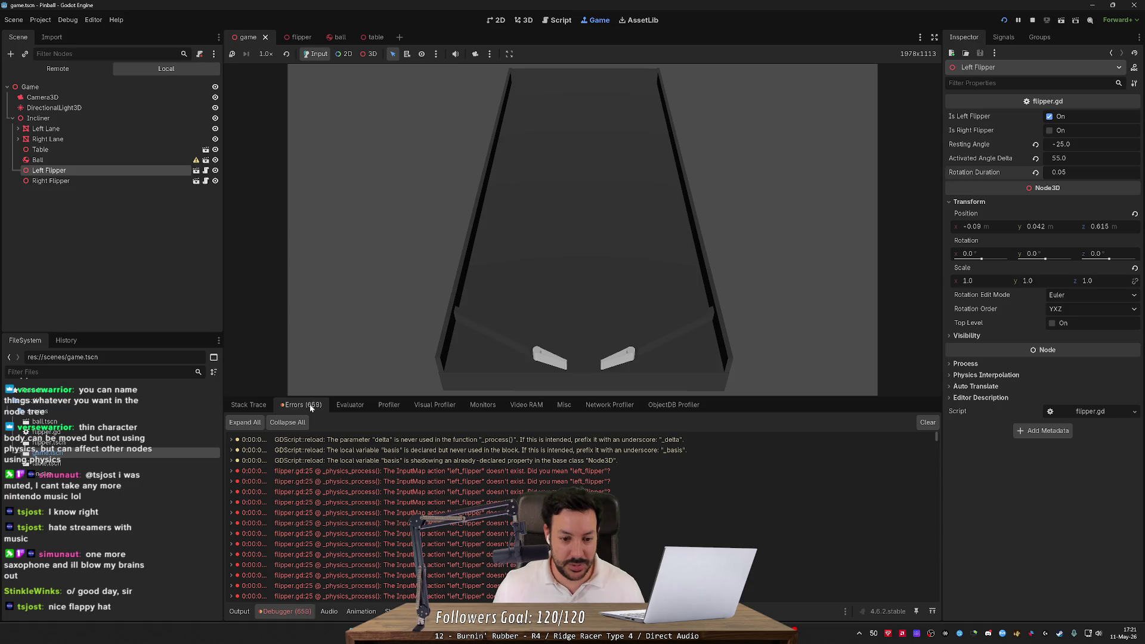
mouse_move(443, 472)
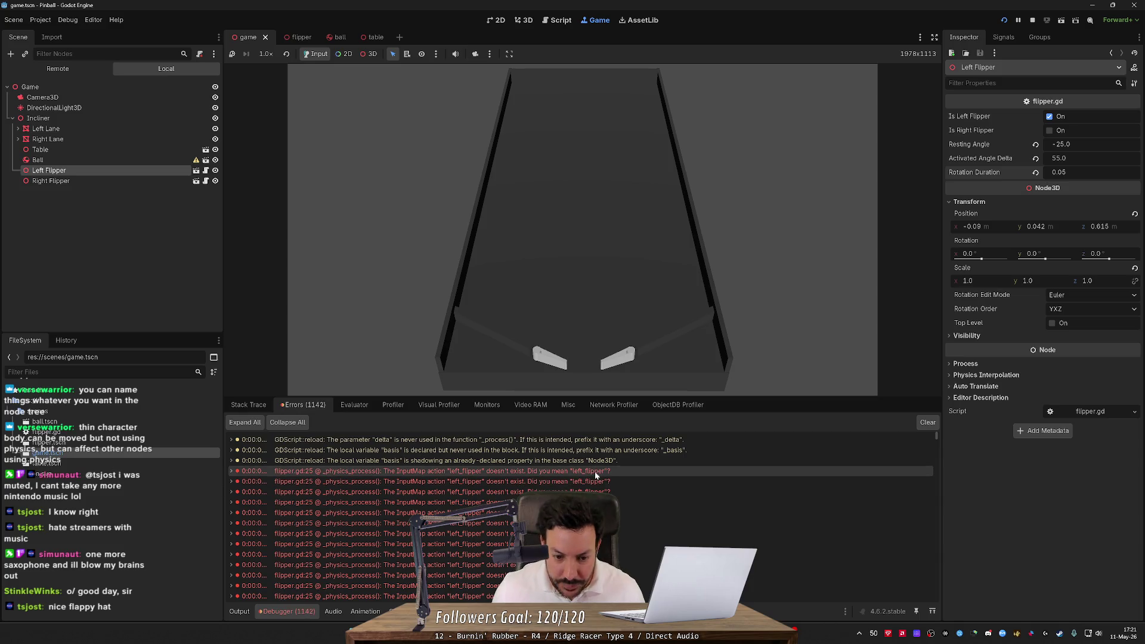
mouse_move(595, 474)
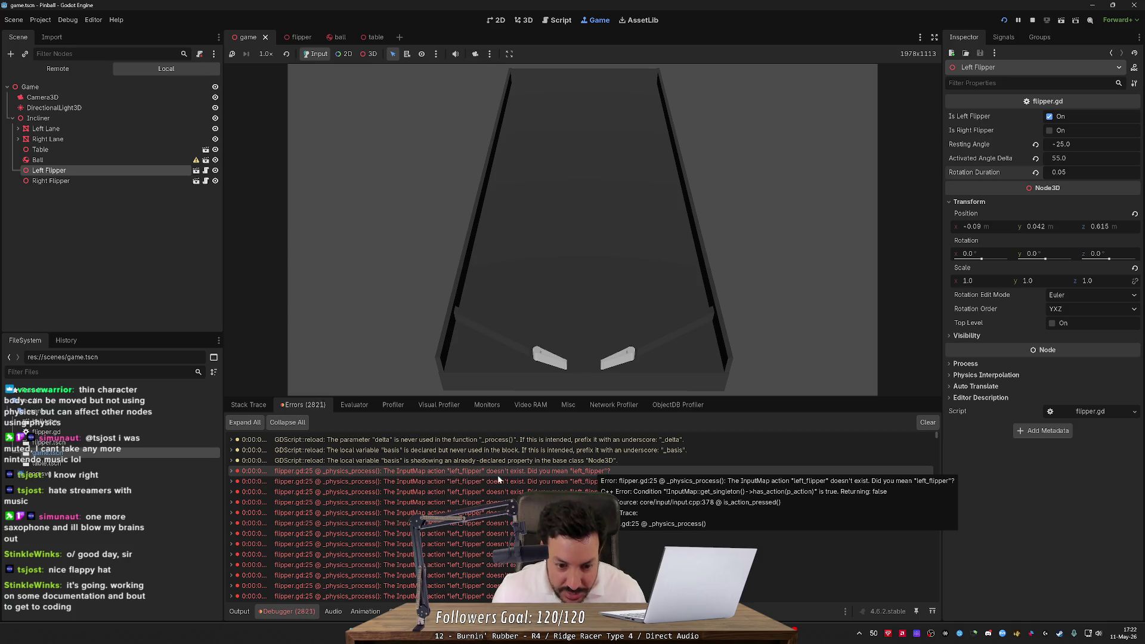
double_click(550, 472)
left_click(565, 361)
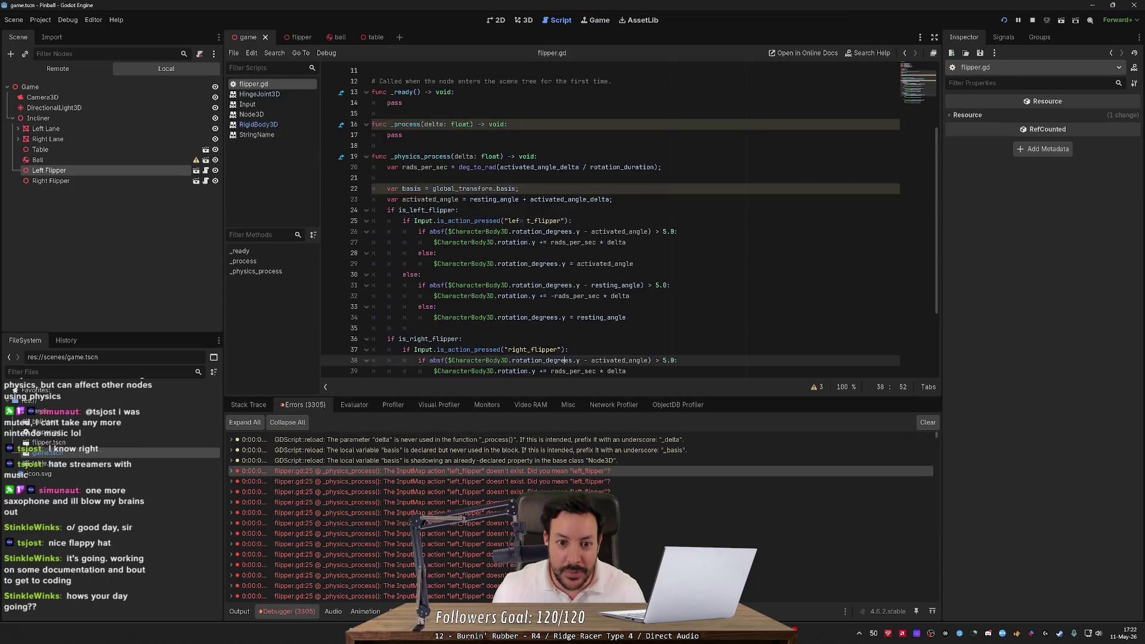
Remove the stray gap from line 25's left_flipper action name and test both flippers
left_click(534, 221)
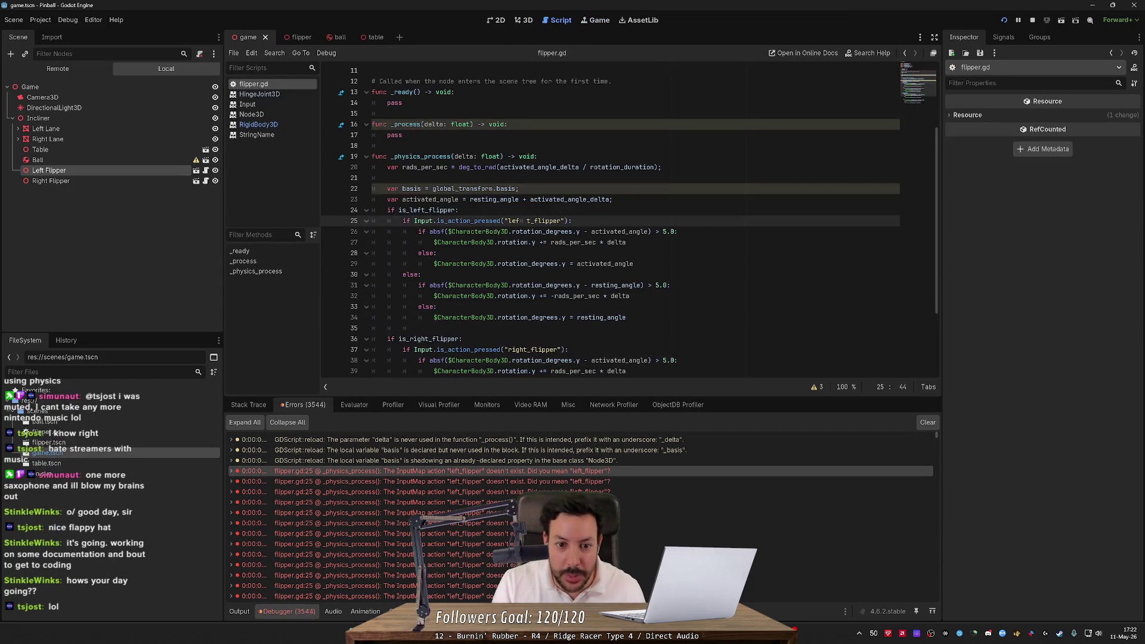
key("BackSpace")
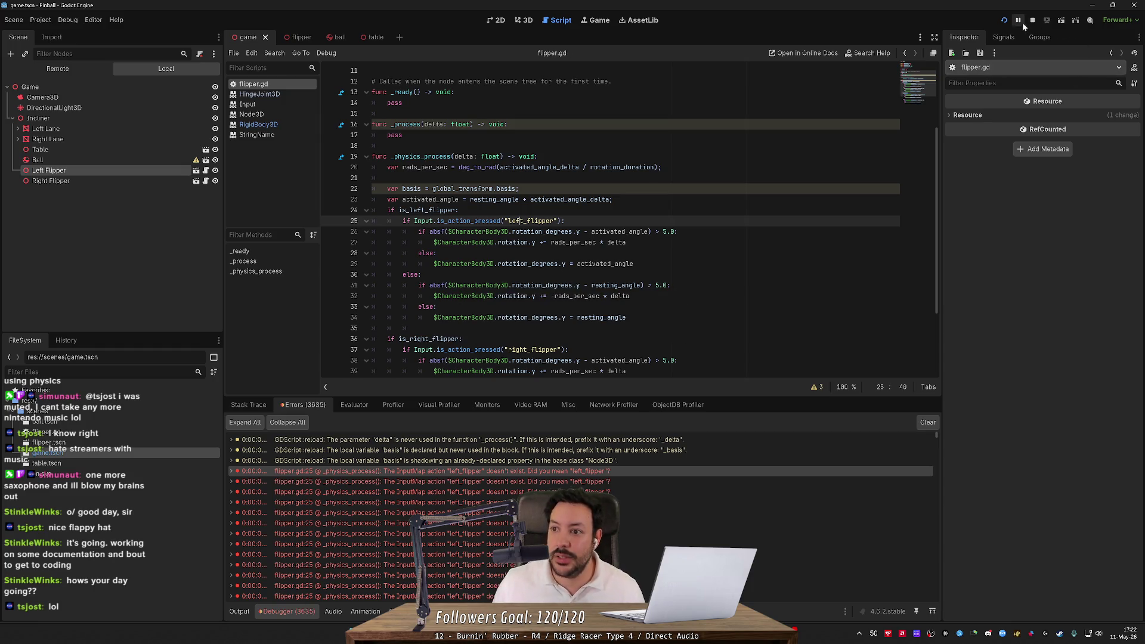
left_click(1006, 20)
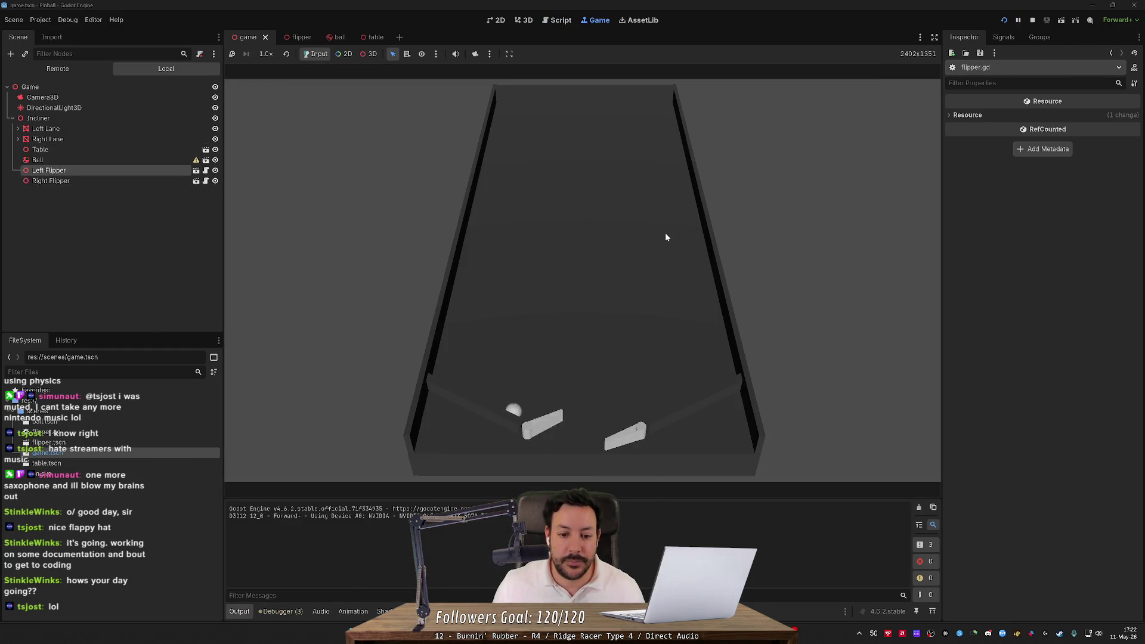
key("Left")
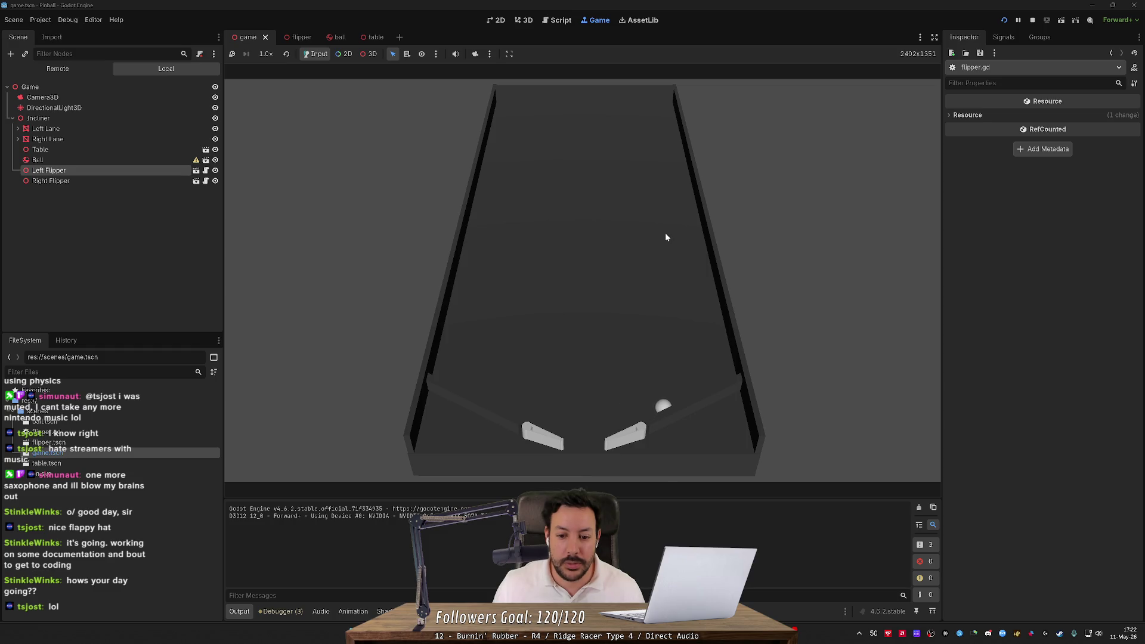
key("Right")
key("Left")
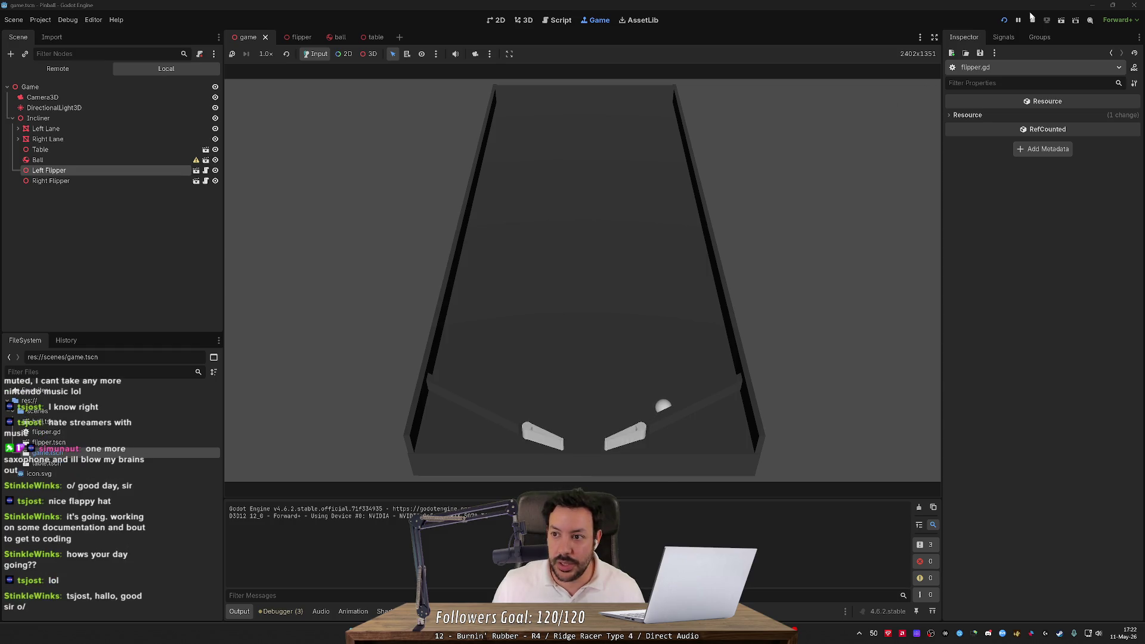
Rerun the game, flick the falling ball with both flippers, then stop it
left_click(1004, 20)
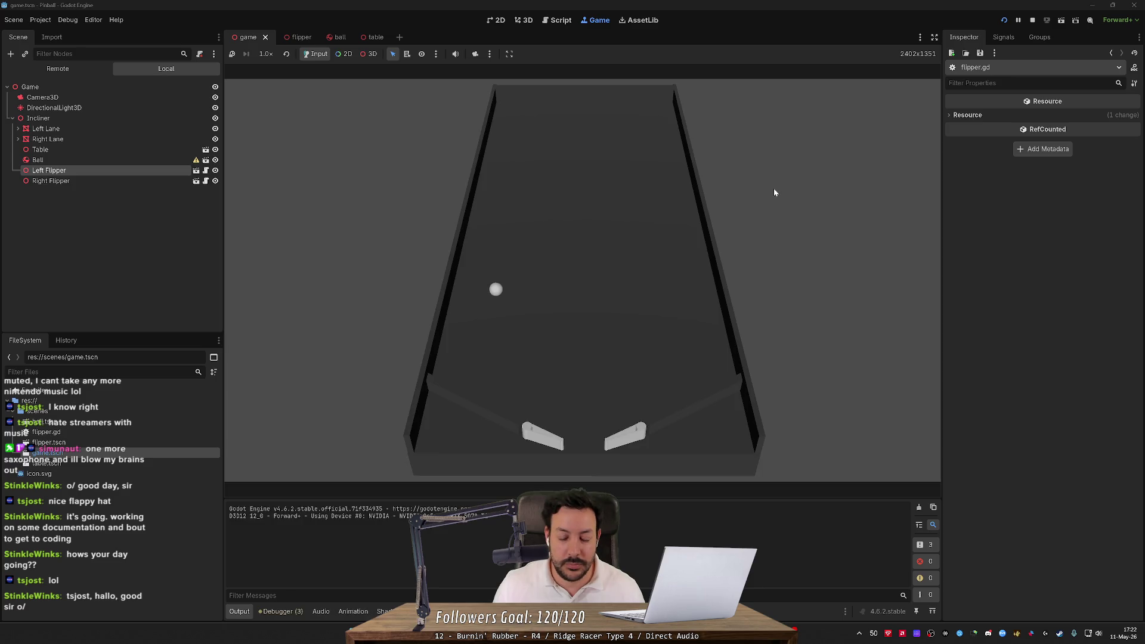
key("Left")
key("Right")
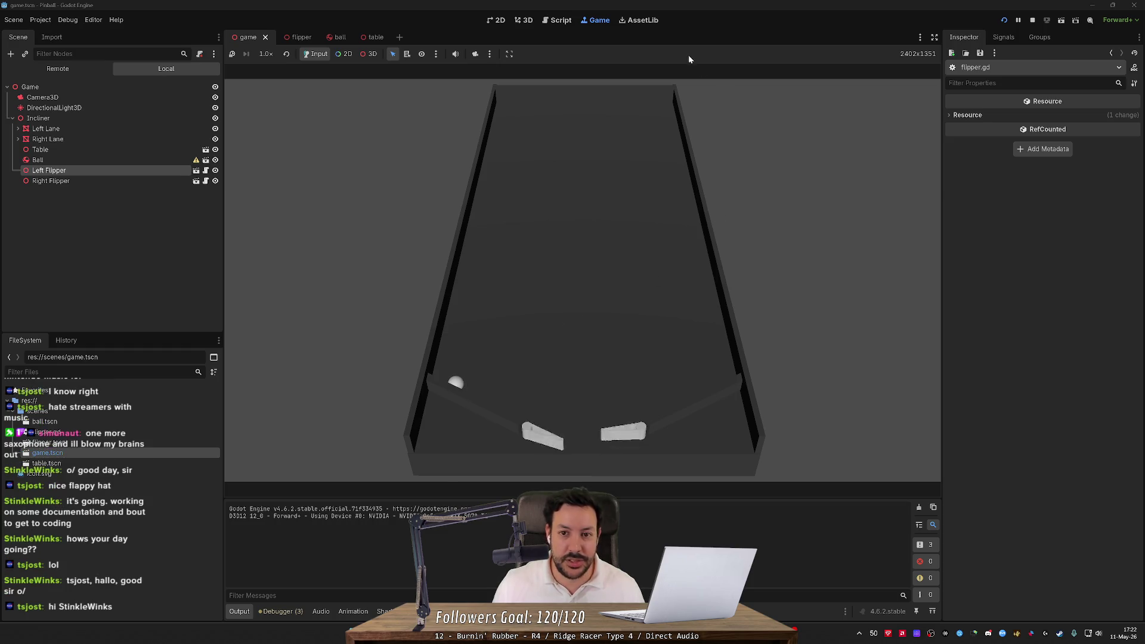
left_click(1034, 22)
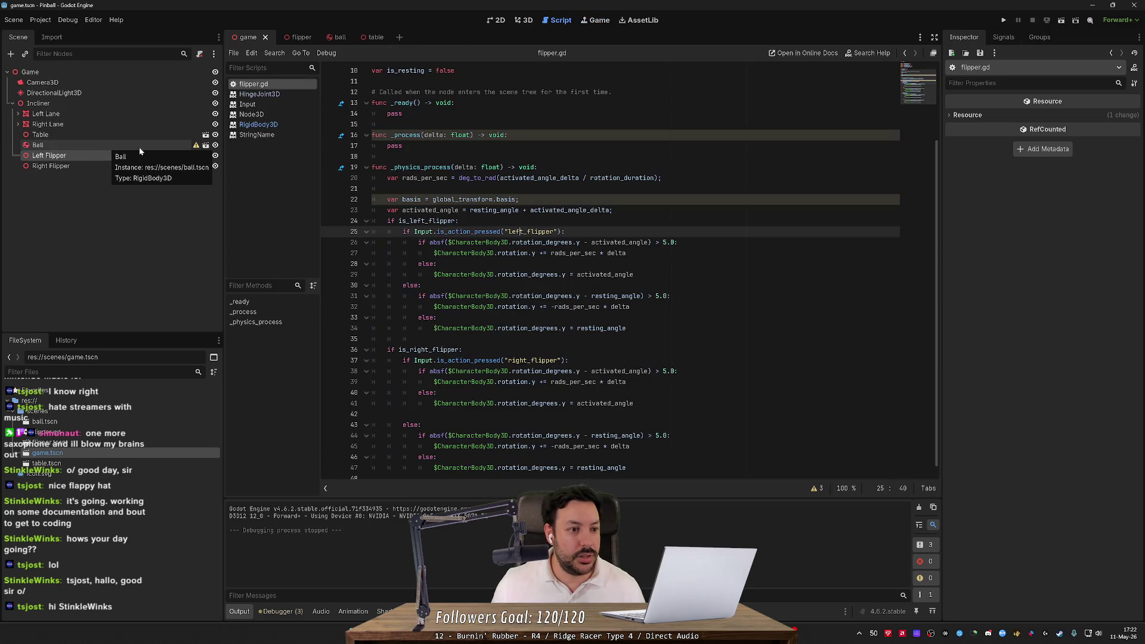
Set the Right Flipper and Left Flipper Rotation Duration to 0.025
left_click(60, 166)
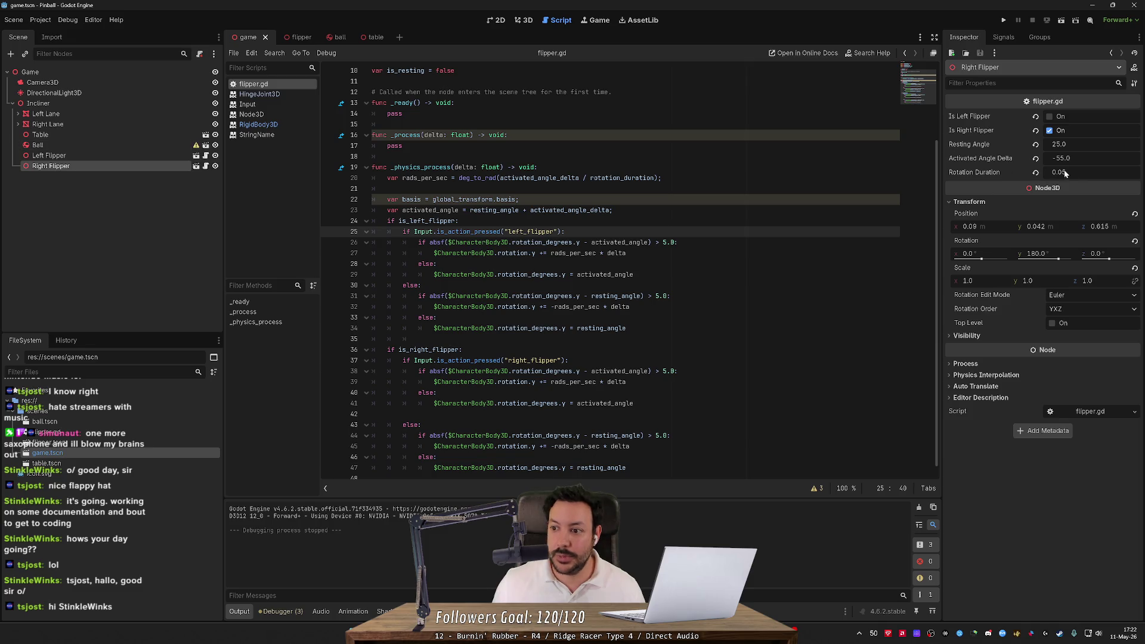
key("Return")
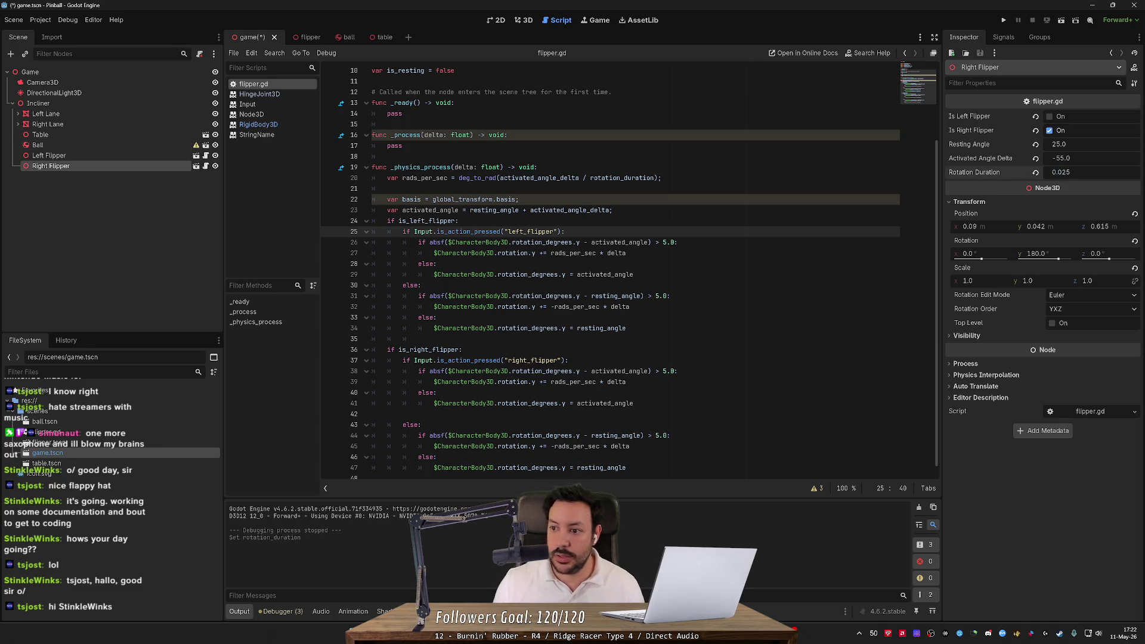
left_click(90, 156)
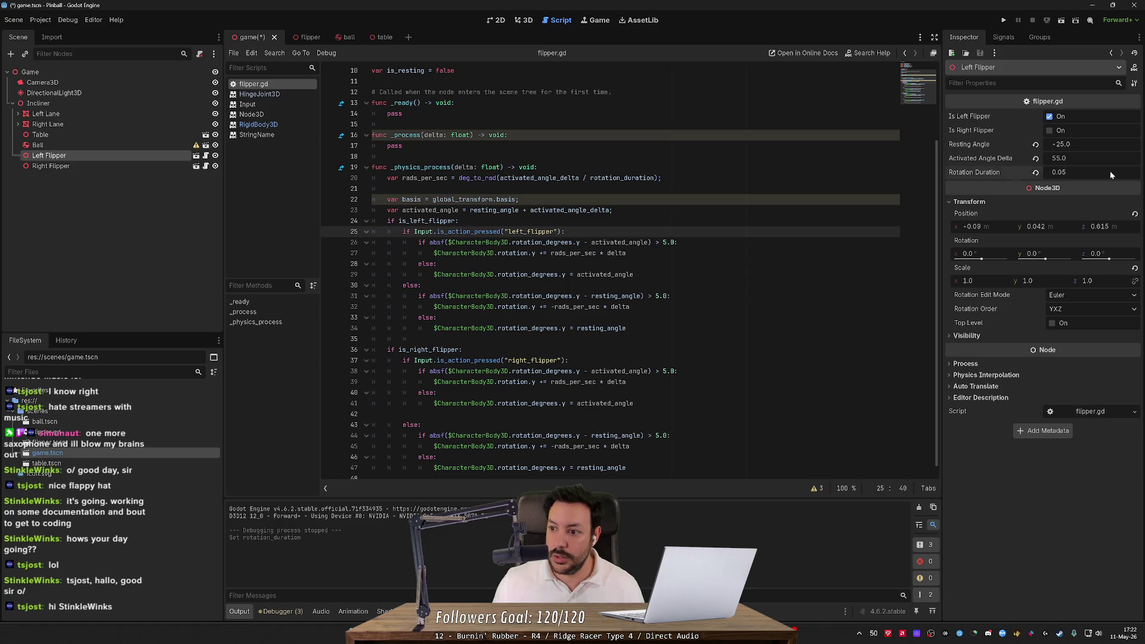
type("0.025")
key("Return")
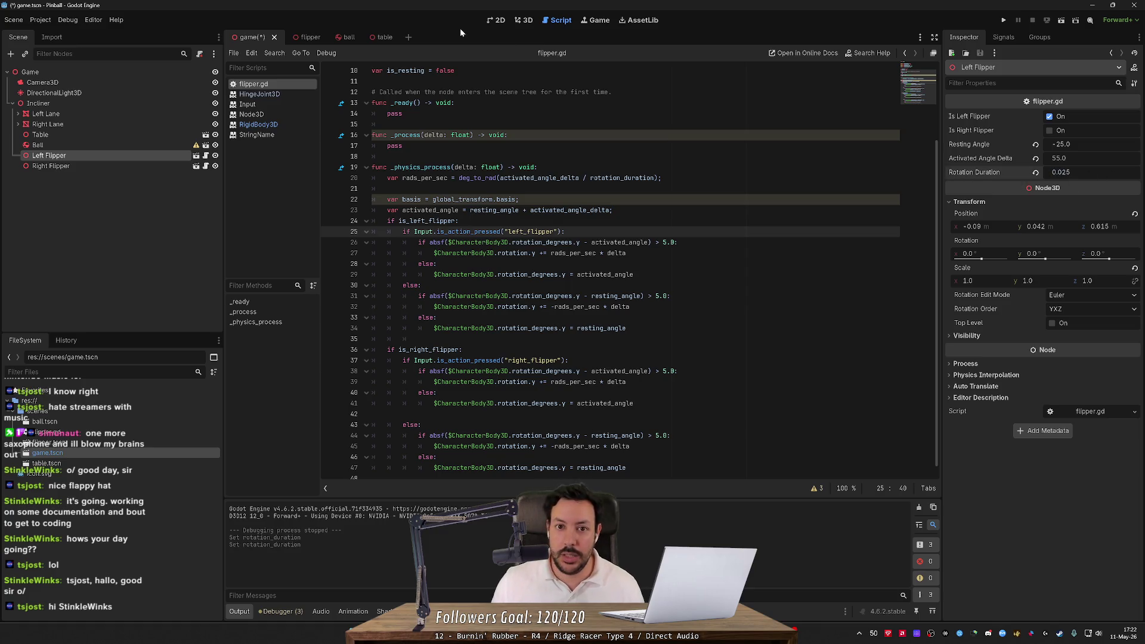
Run the project with F5, flap both flippers at the ball, then stop
key("F5")
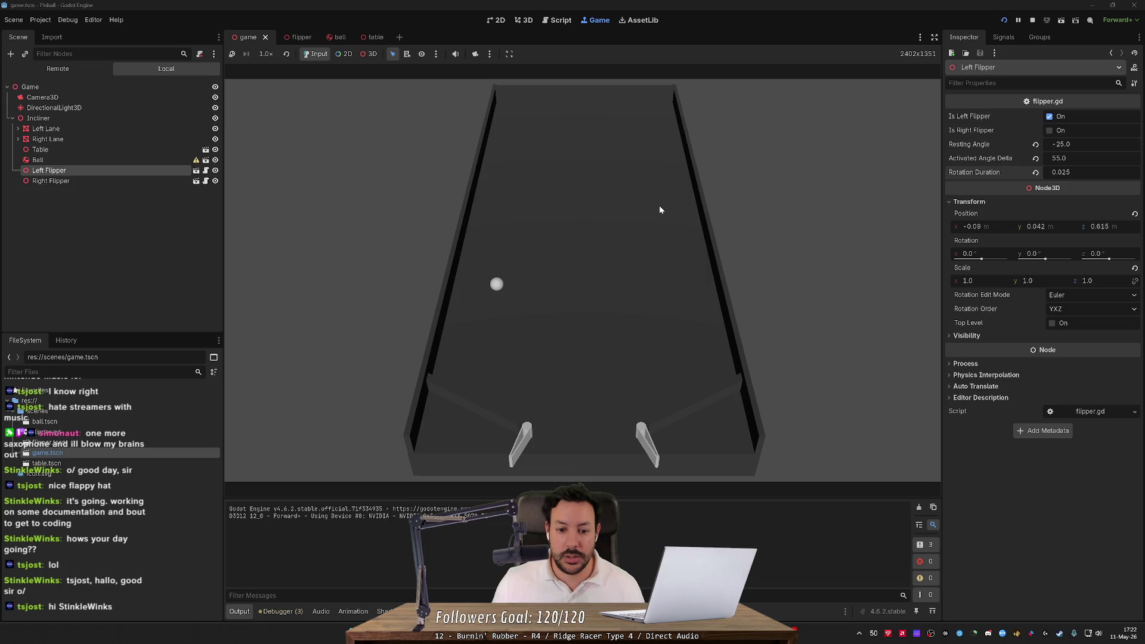
key("Left")
key("Right")
key("Left")
key("Right")
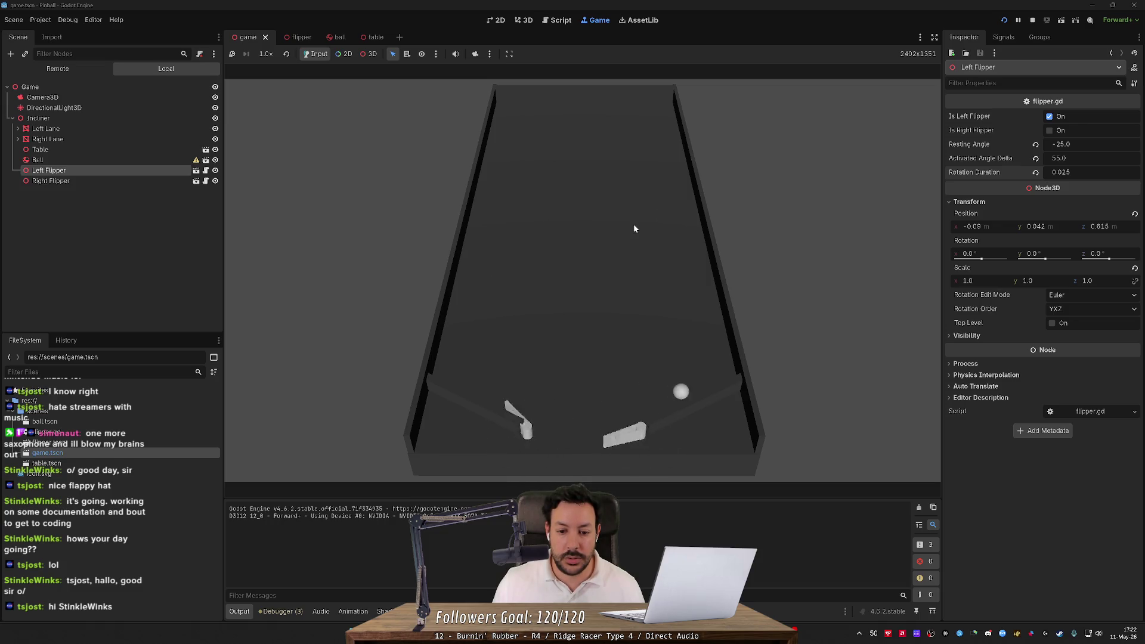
key("Left")
key("Right")
key("Left")
key("Right")
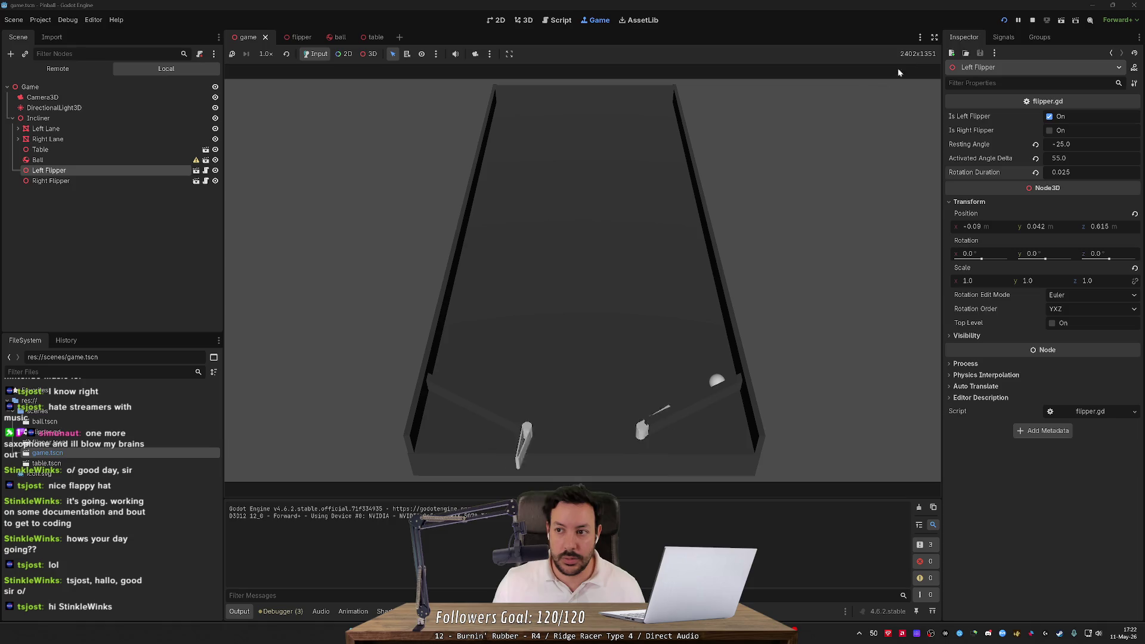
left_click(1034, 22)
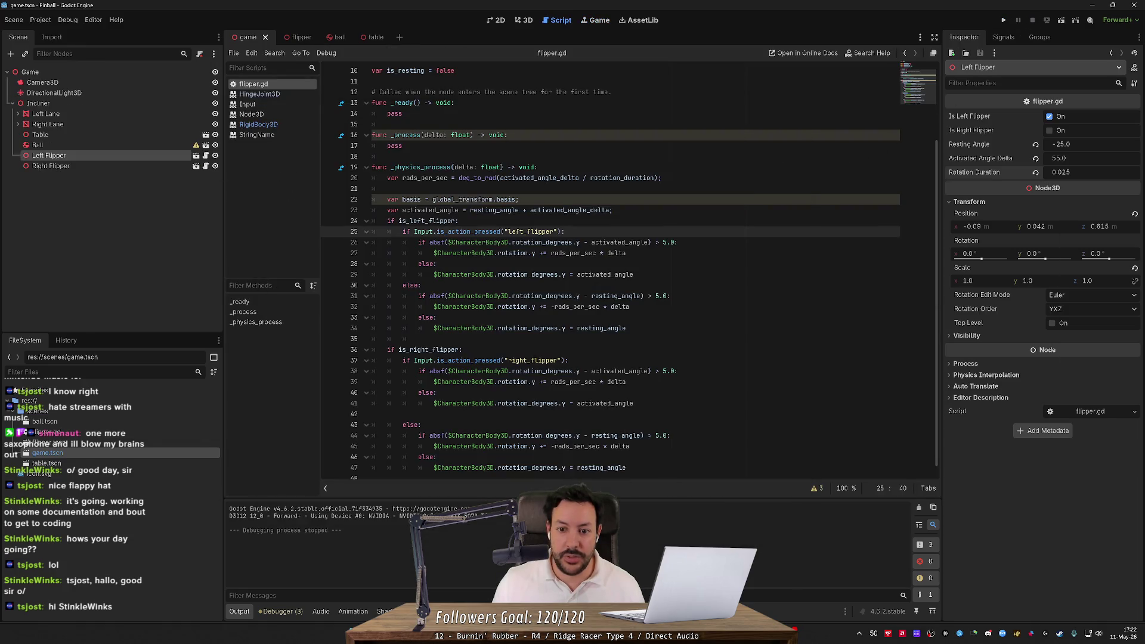
Try a 10 tolerance on line 26, then undo it back to 5.0
type("10")
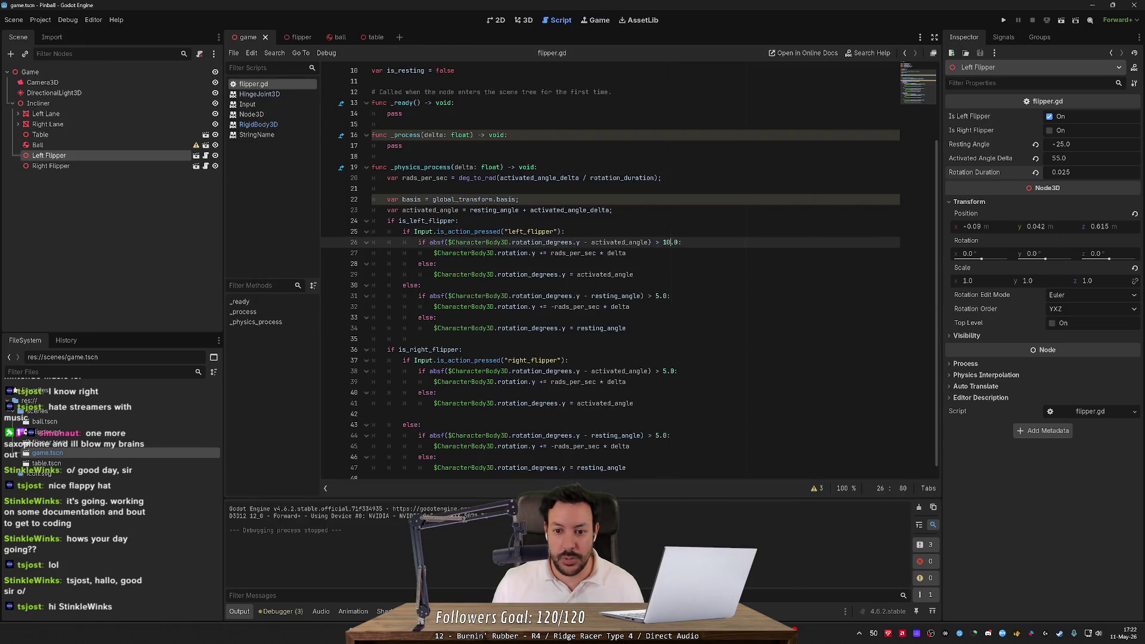
key("Down")
key("Down")
key("Down")
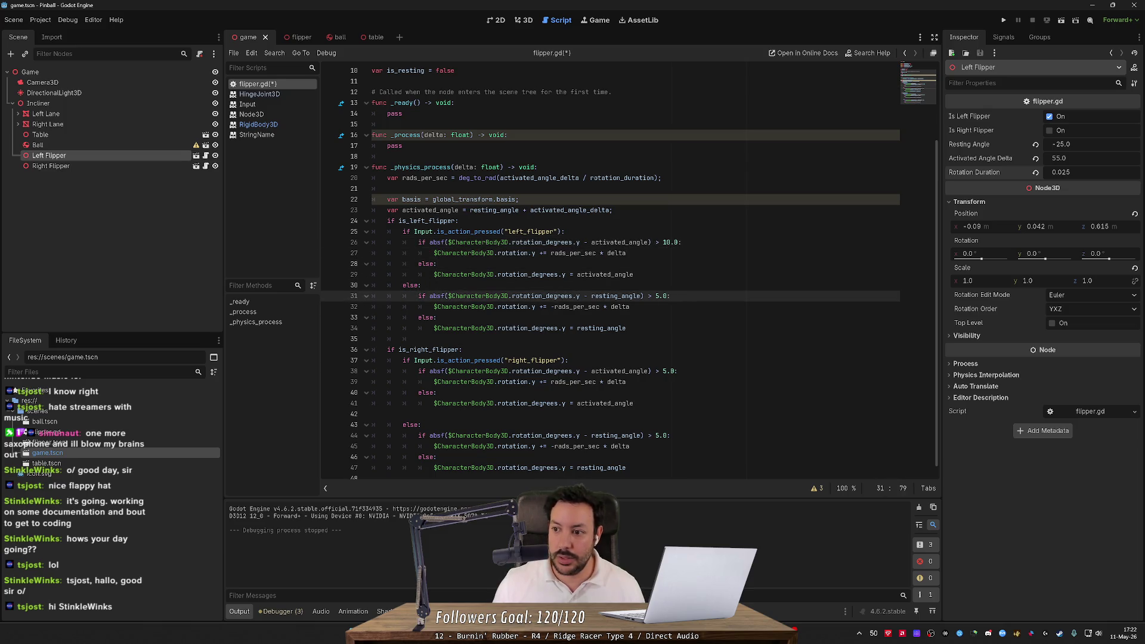
key("ctrl+z")
Try 0.03 as the selected flipper's Rotation Duration
left_click(1068, 172)
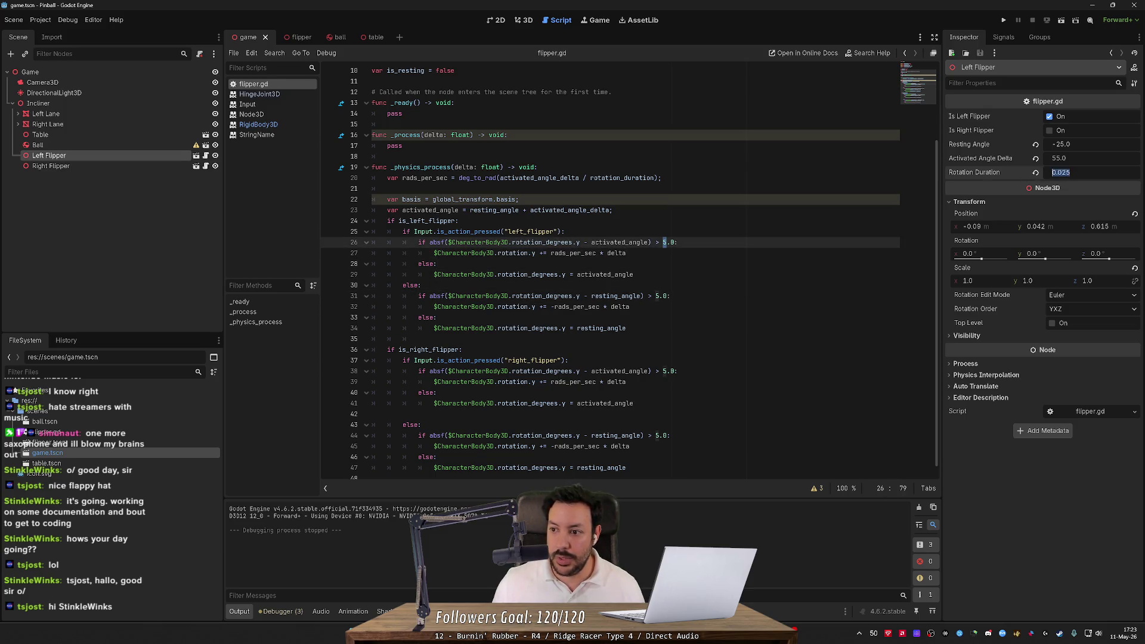
left_click(1072, 172)
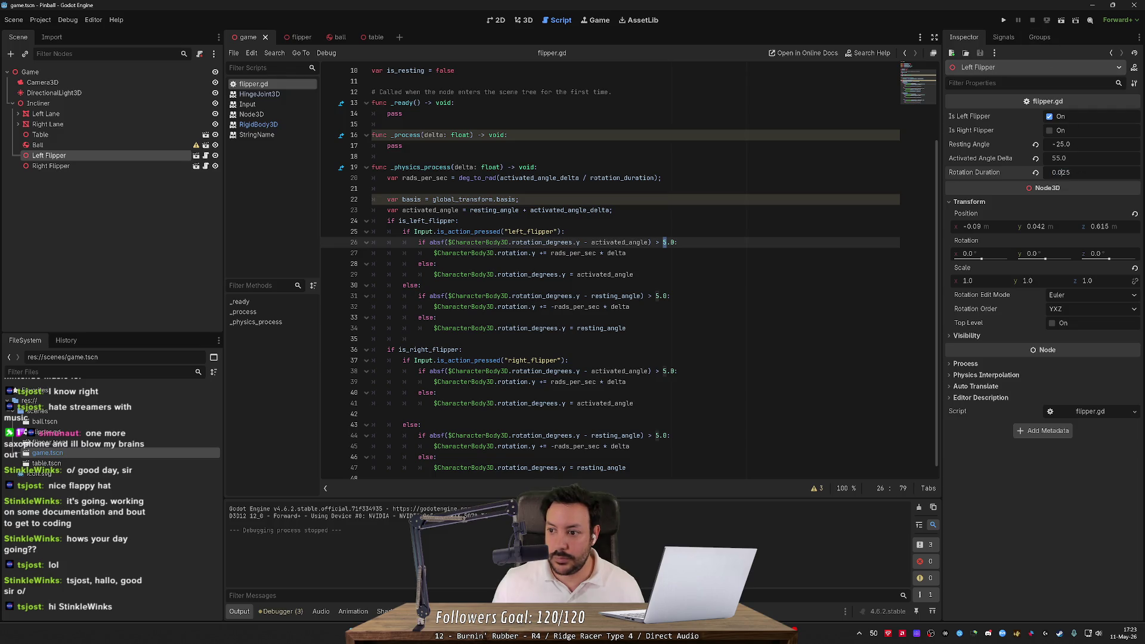
type("0.03")
key("Return")
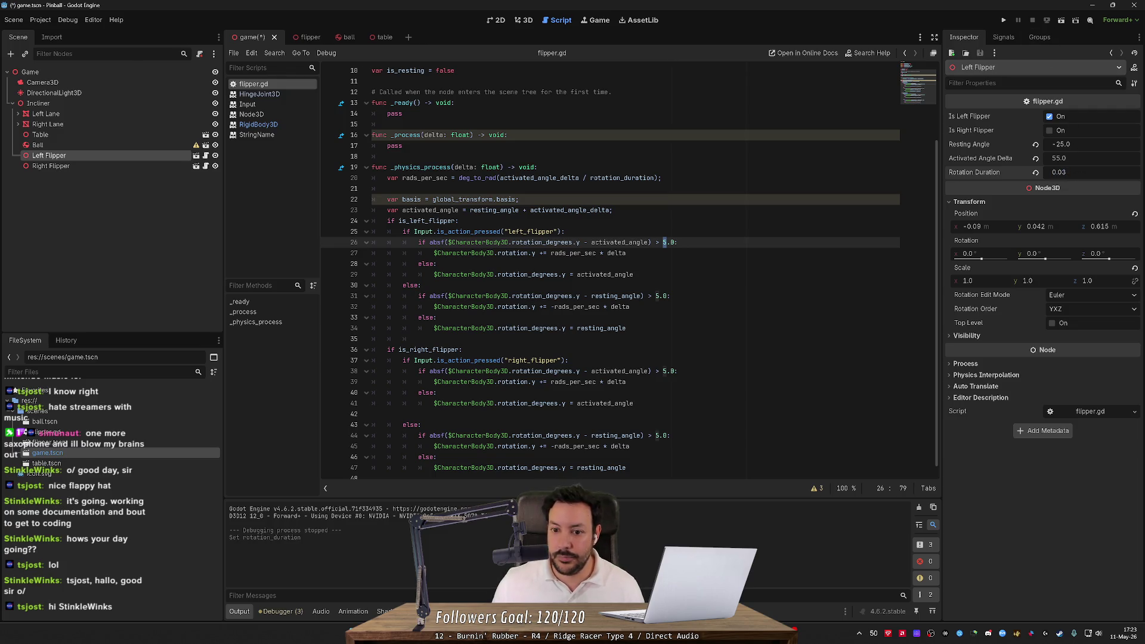
left_click(1094, 173)
Set the Right Flipper's Rotation Duration to 0.04
left_click(94, 166)
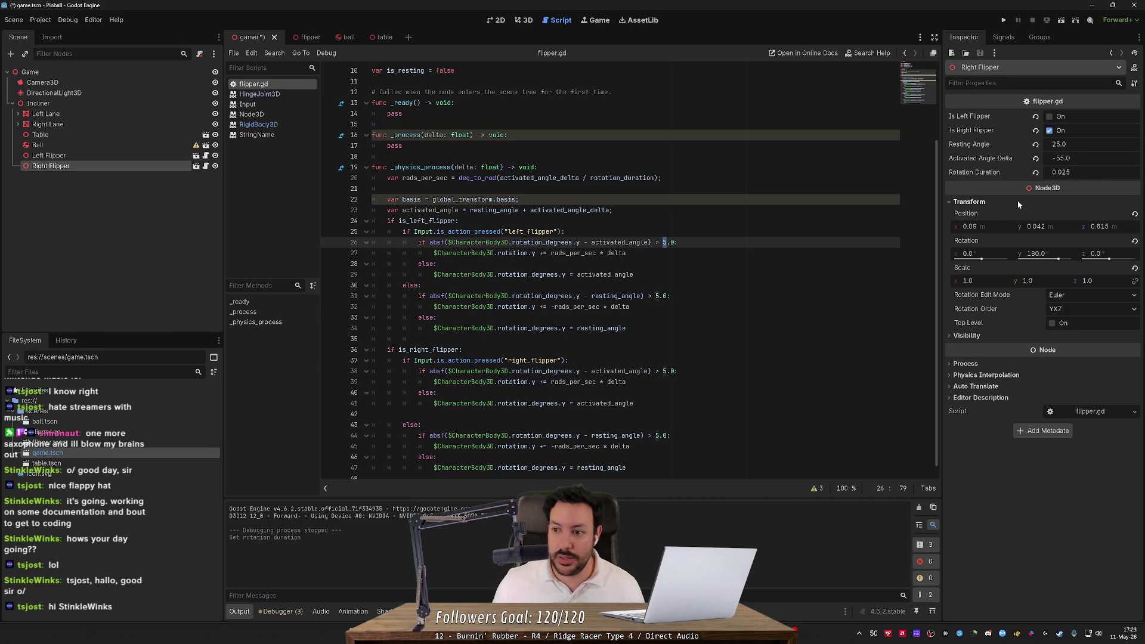
left_click(1068, 172)
left_click(1072, 173)
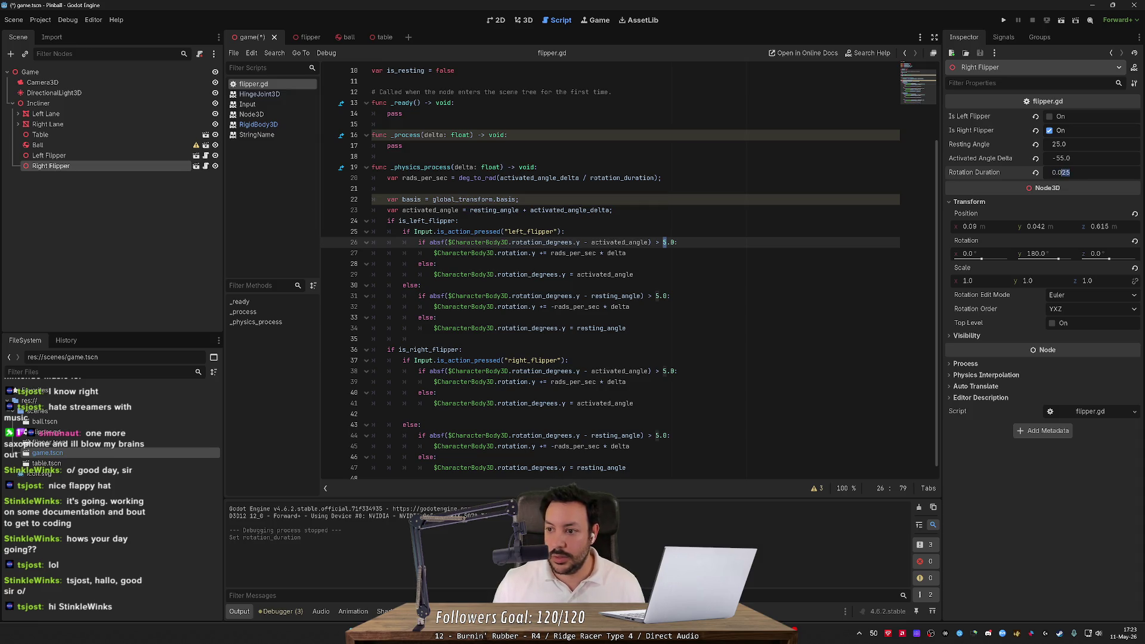
key("Return")
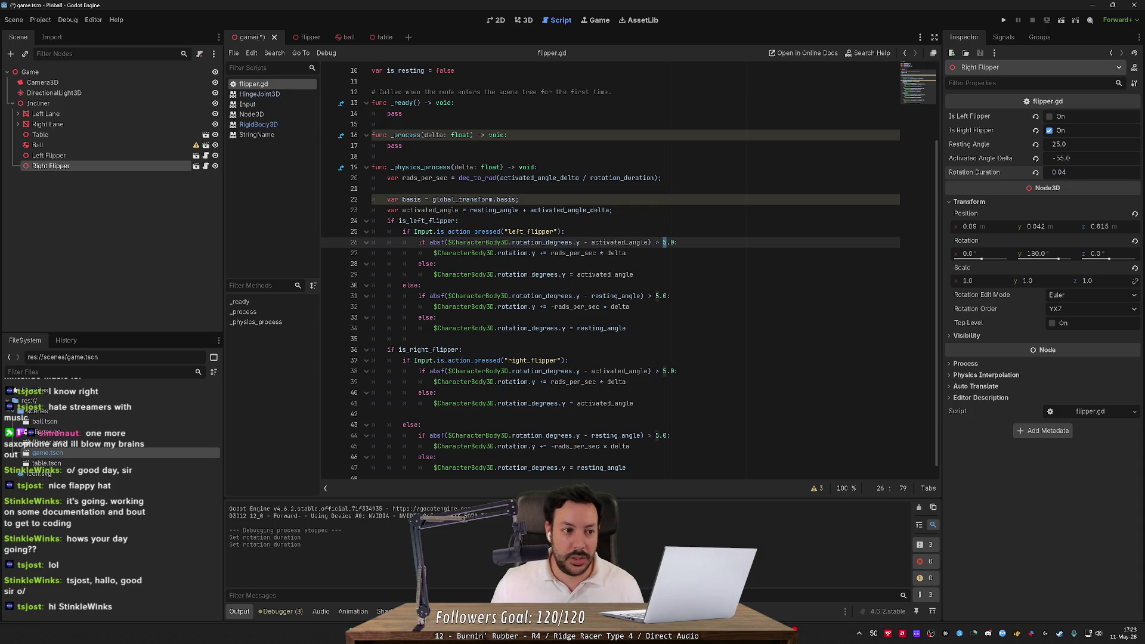
Set the Left Flipper's Rotation Duration to 0.04 and run the project
left_click(54, 155)
left_click(1068, 172)
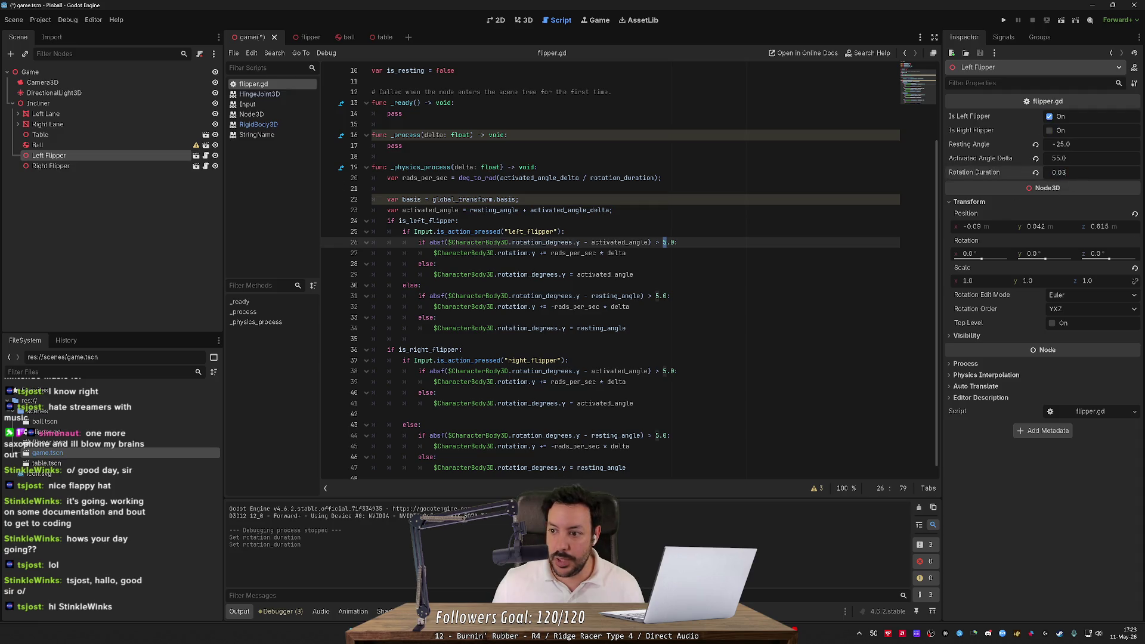
key("BackSpace")
type("4")
key("Return")
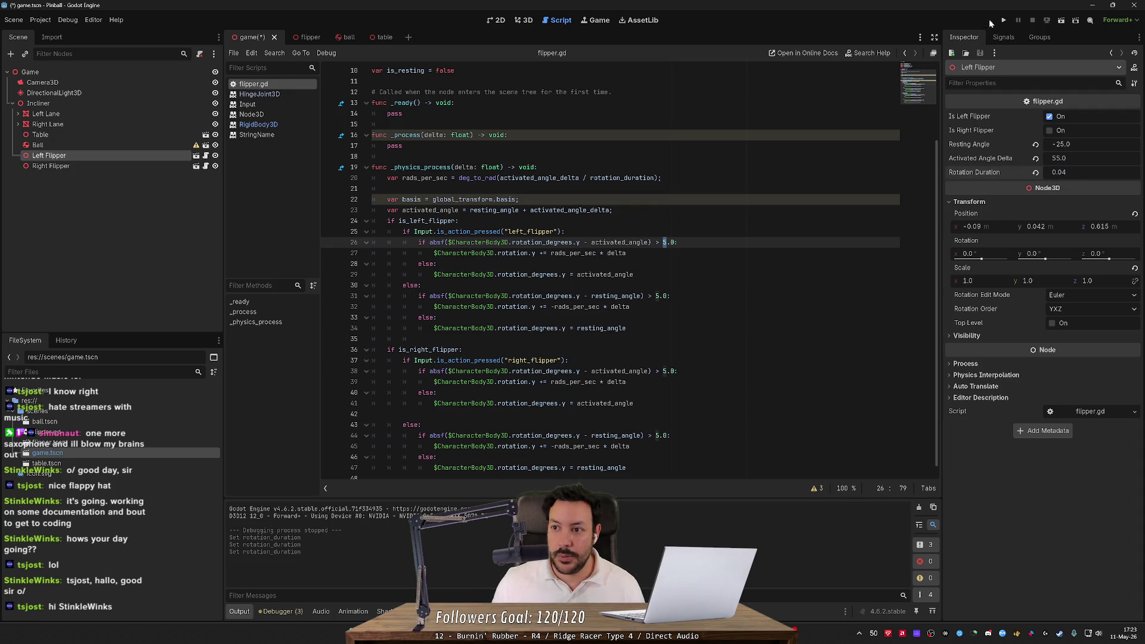
left_click(1004, 20)
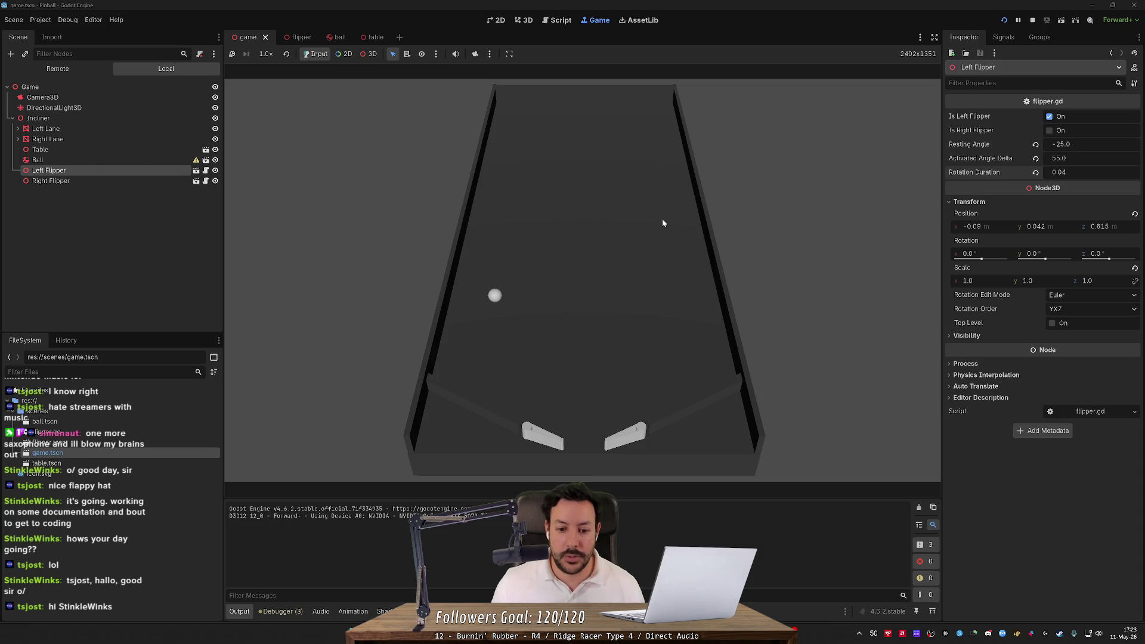
key("Left")
key("Right")
key("Right")
key("Right")
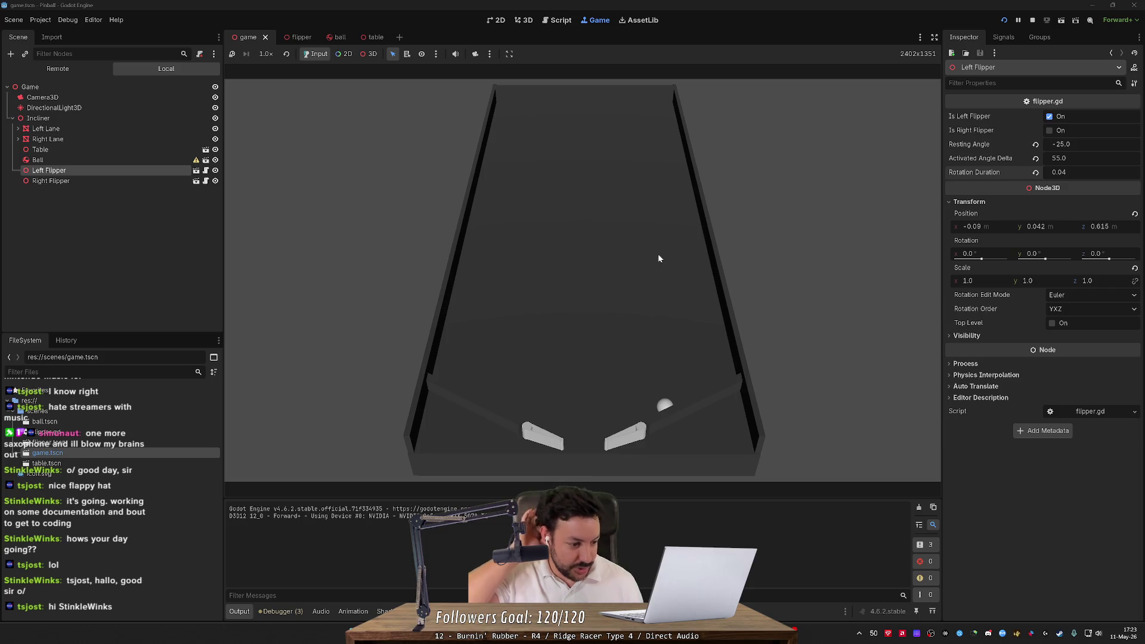
key("Left")
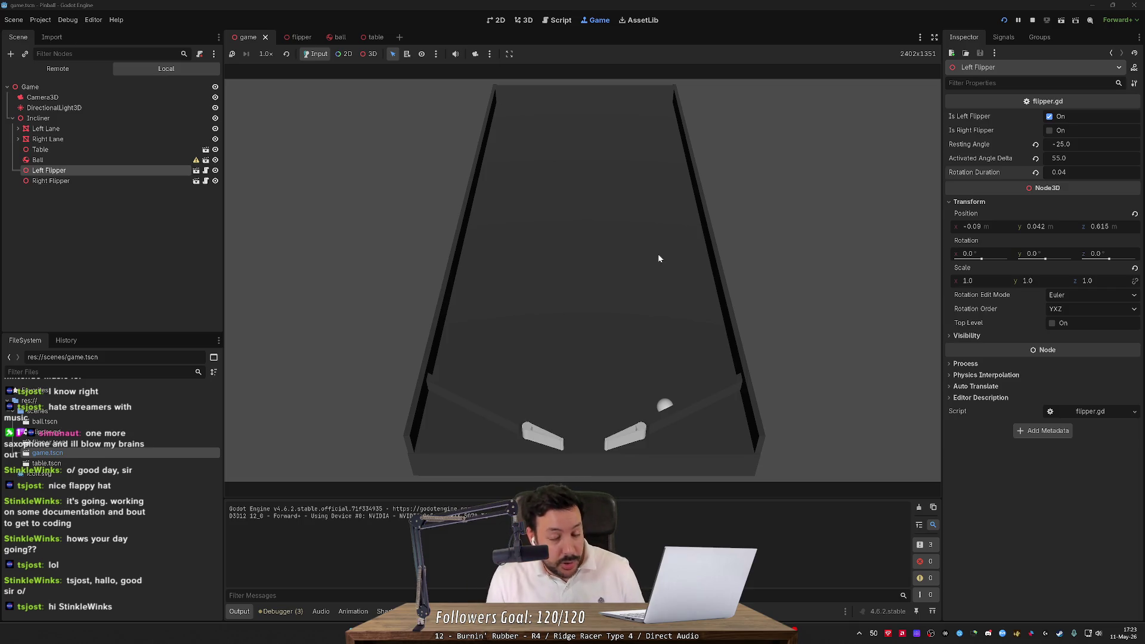
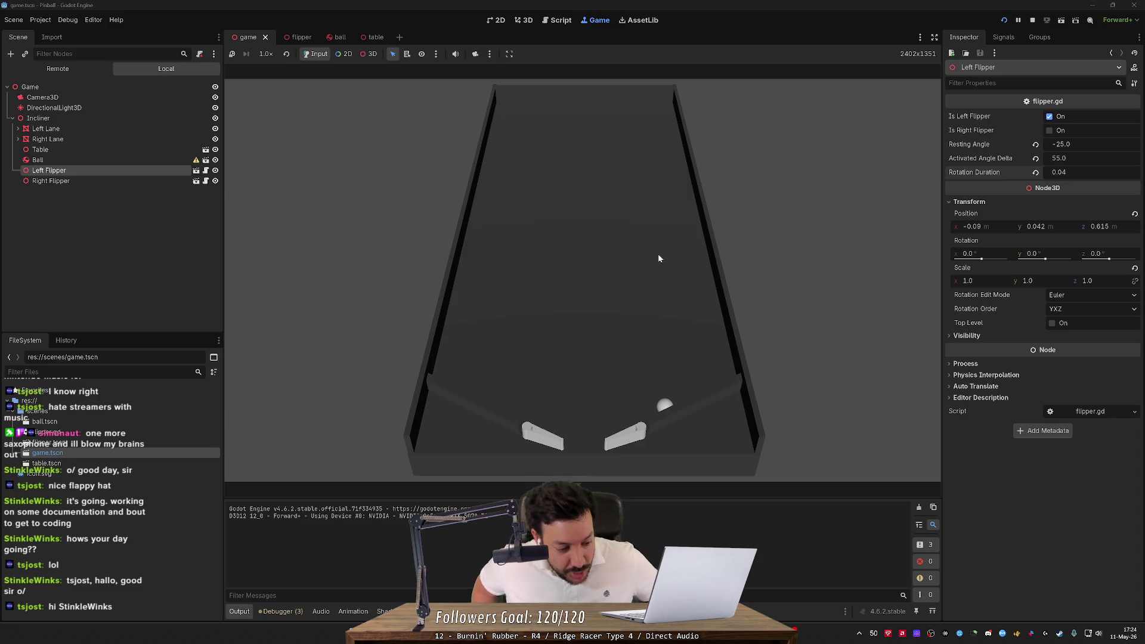
Swing both flippers with the Left and Right keys, then restart the game with F5
key("Left")
key("Right")
key("Left")
key("Right")
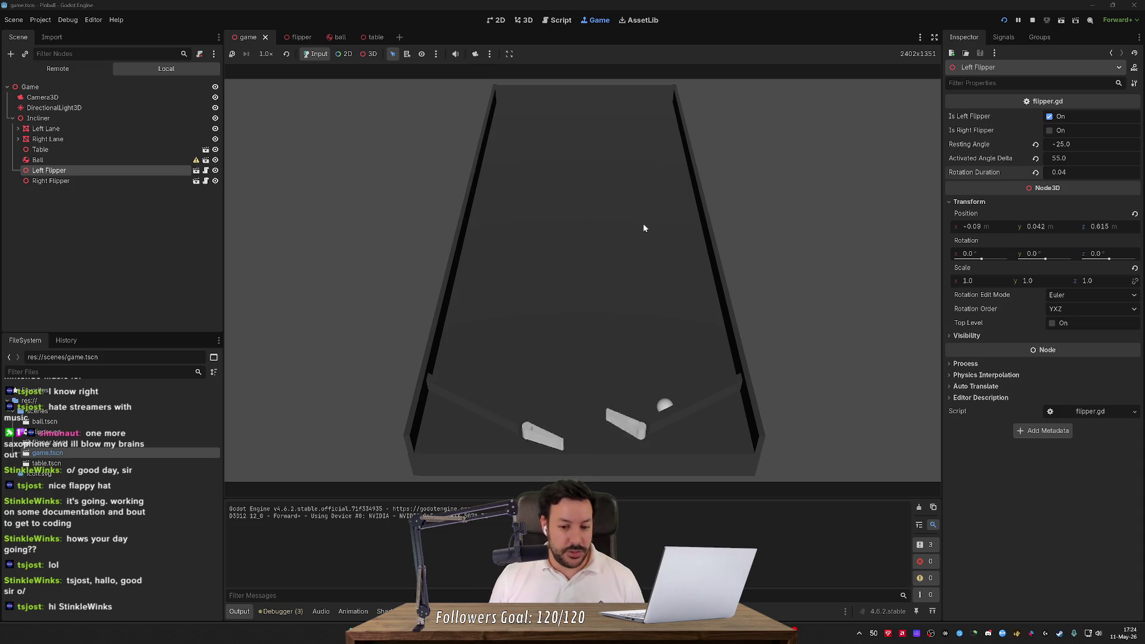
key("Right")
key("Left")
key("Right")
key("Left")
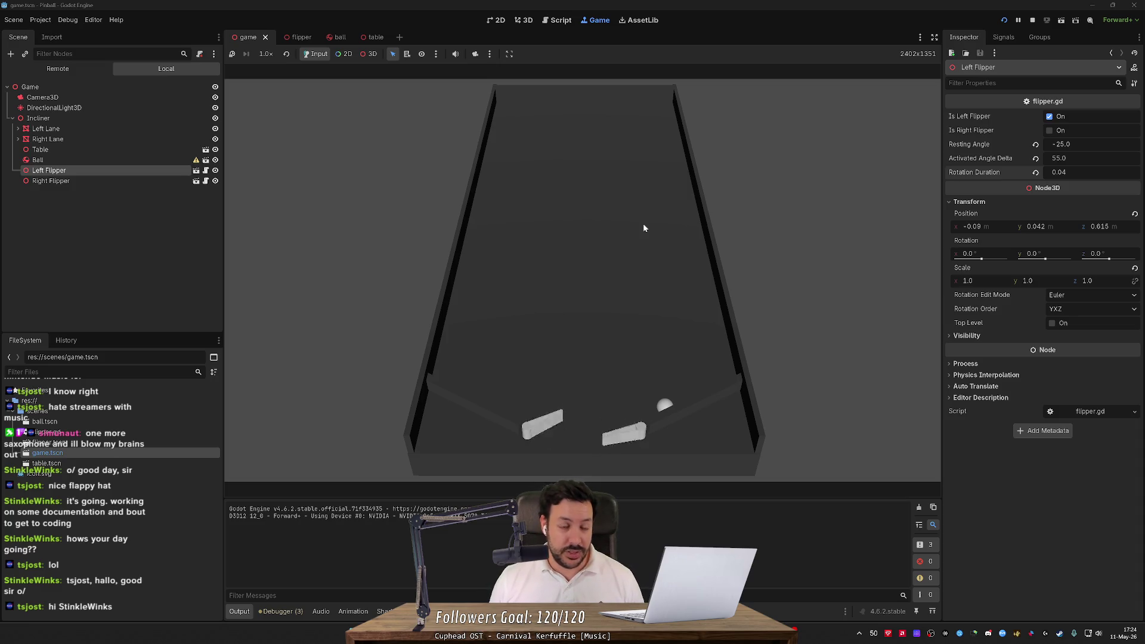
key("Right")
key("Right")
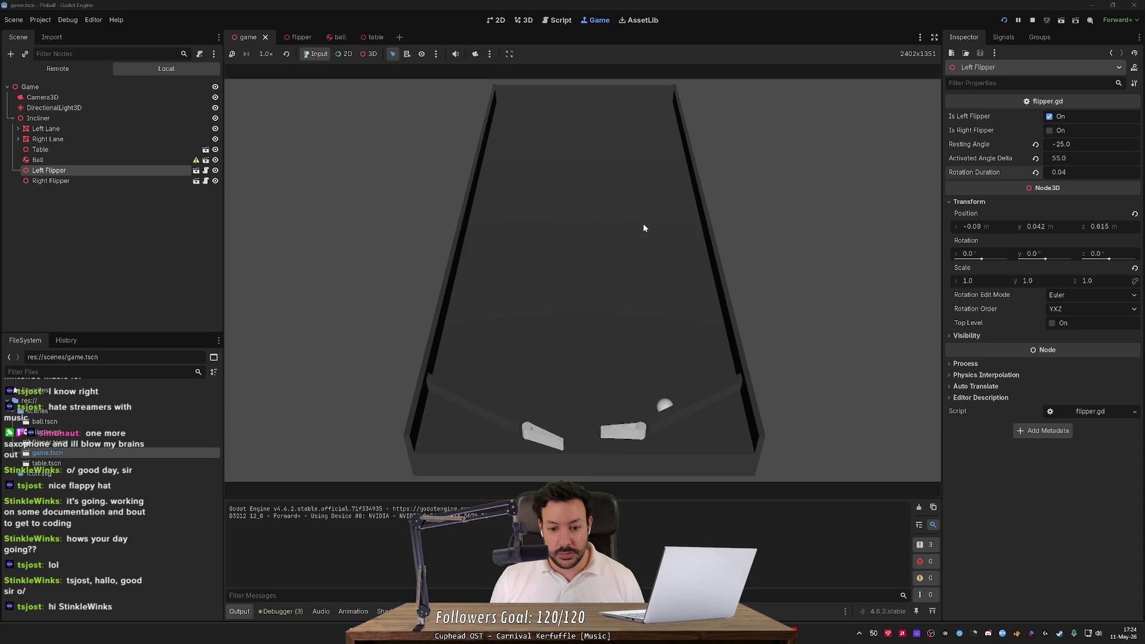
key("F5")
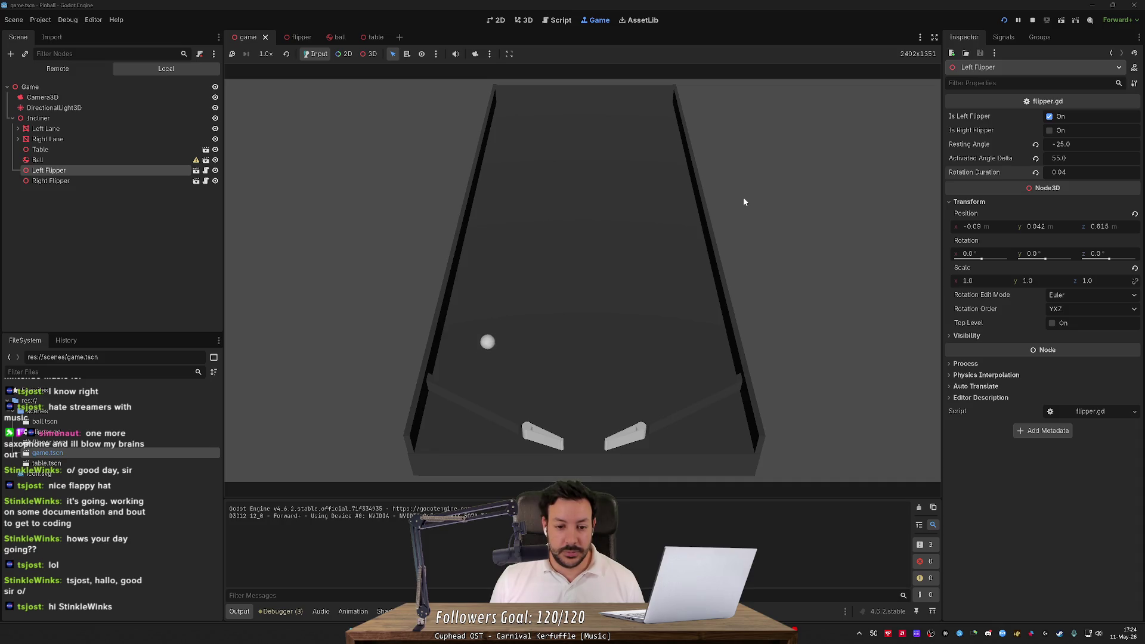
Restart for fresh balls and flick the left and right flippers at them
key("Right")
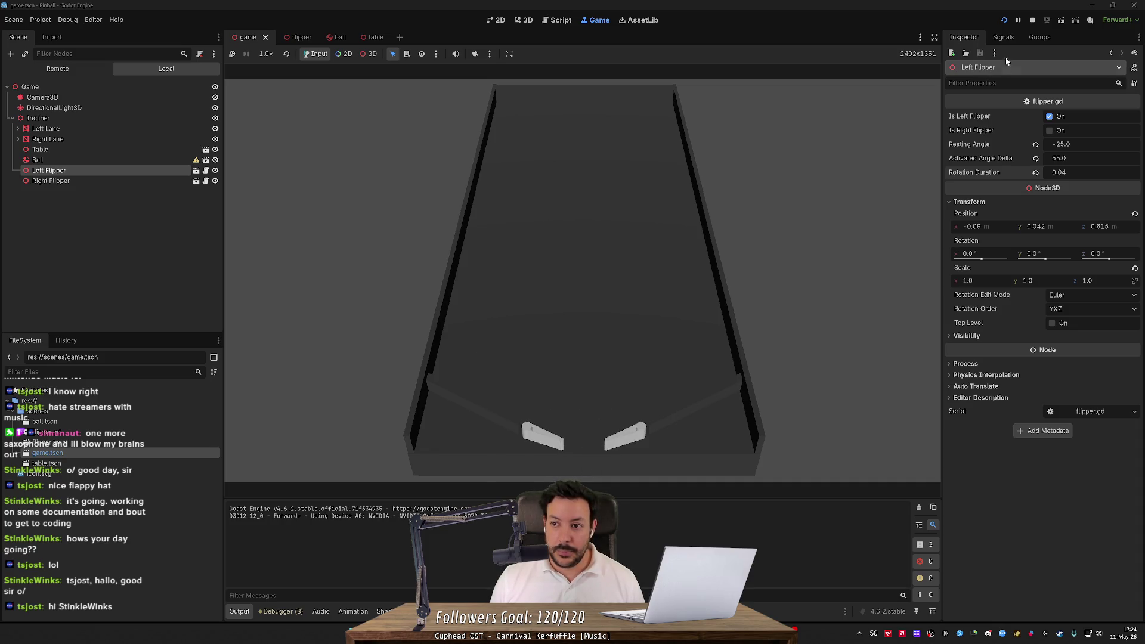
left_click(1006, 20)
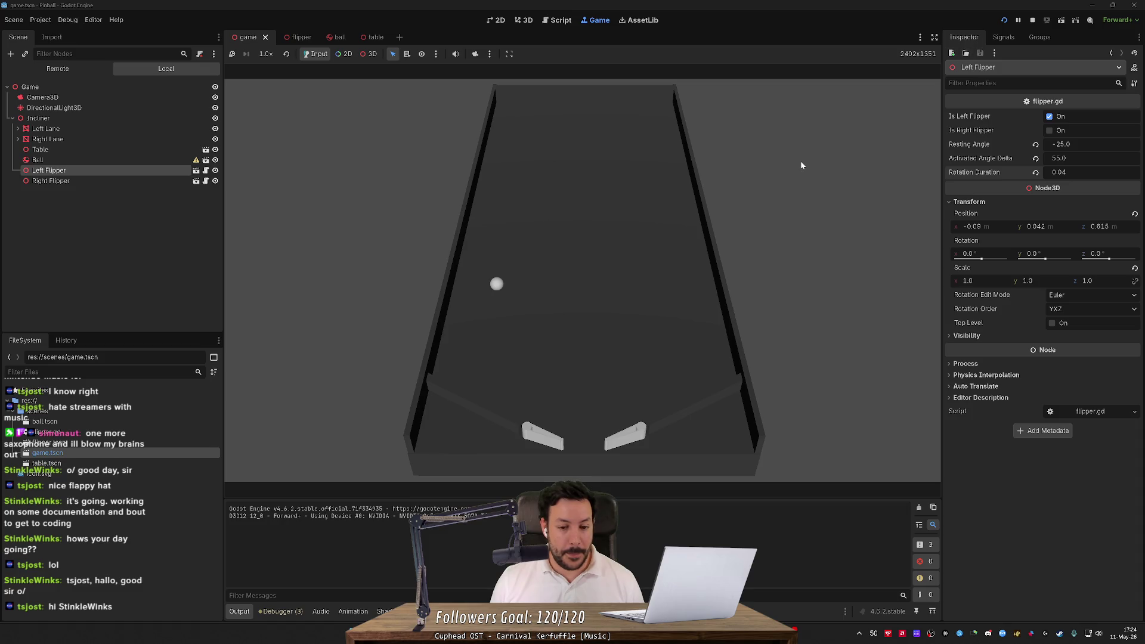
key("Right")
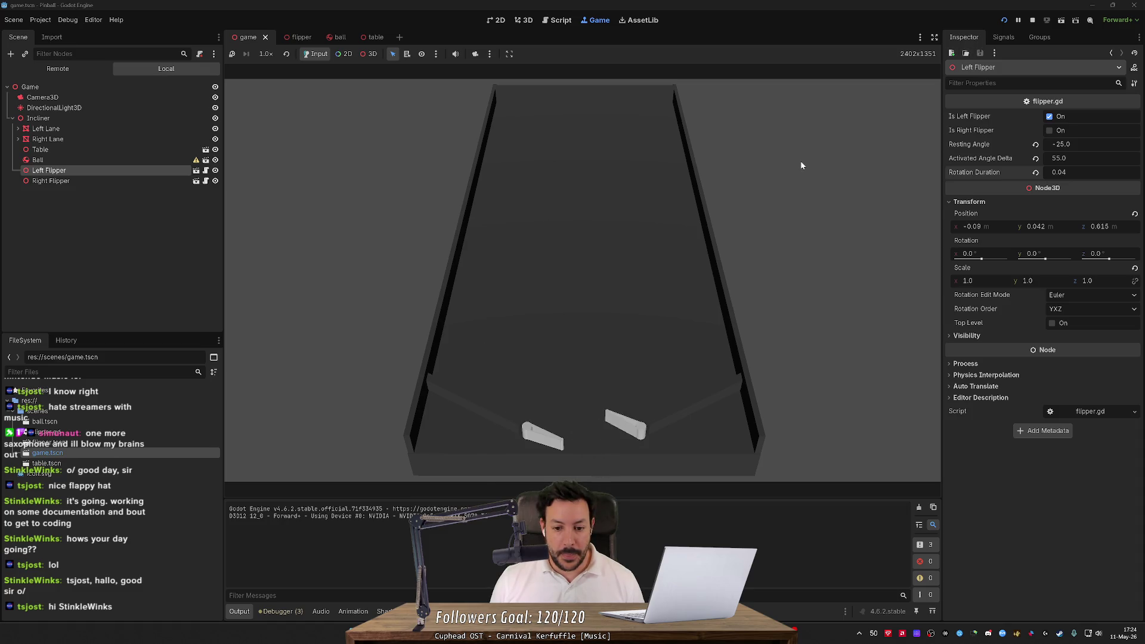
left_click(1006, 20)
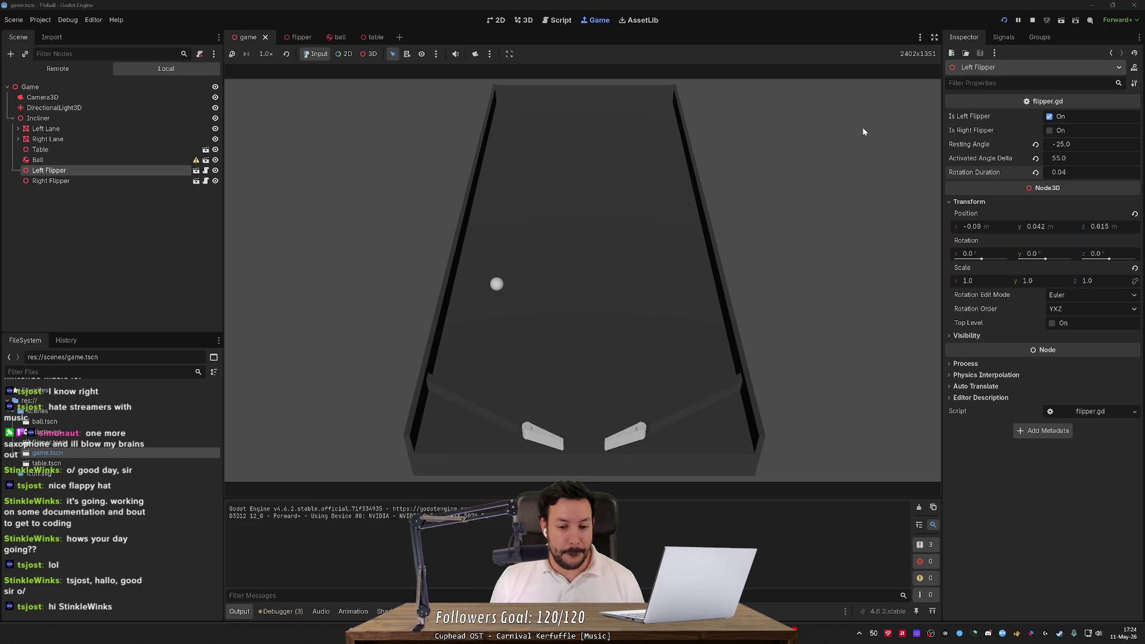
key("Left")
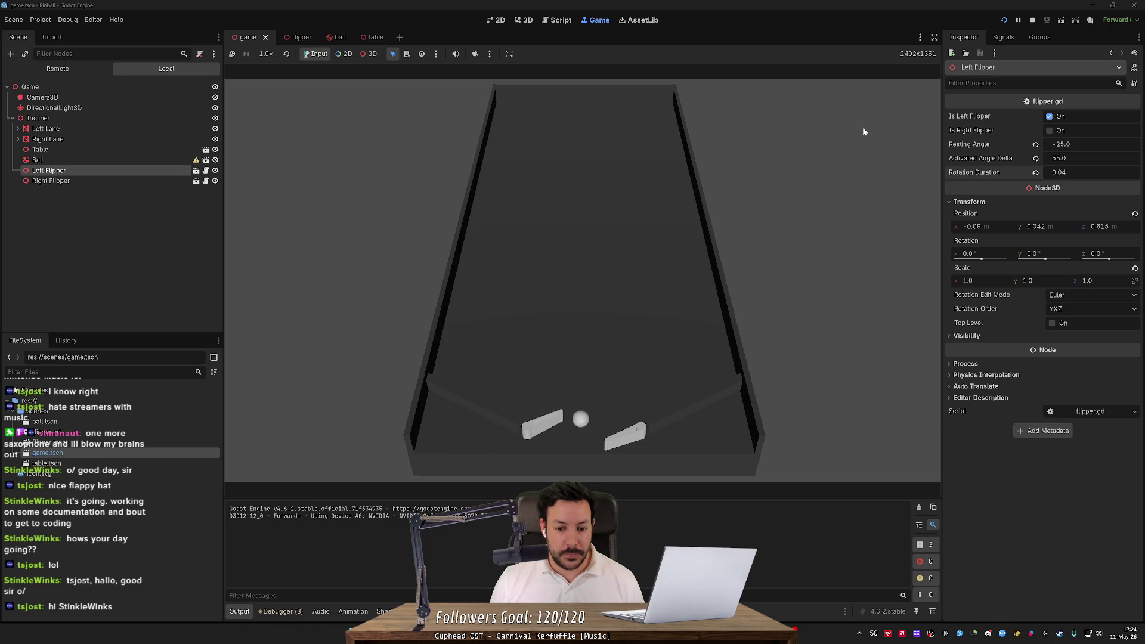
key("Right")
key("Left")
Keep testing flippers over several more restarts, then pause to show the three GDScript warnings
left_click(1005, 20)
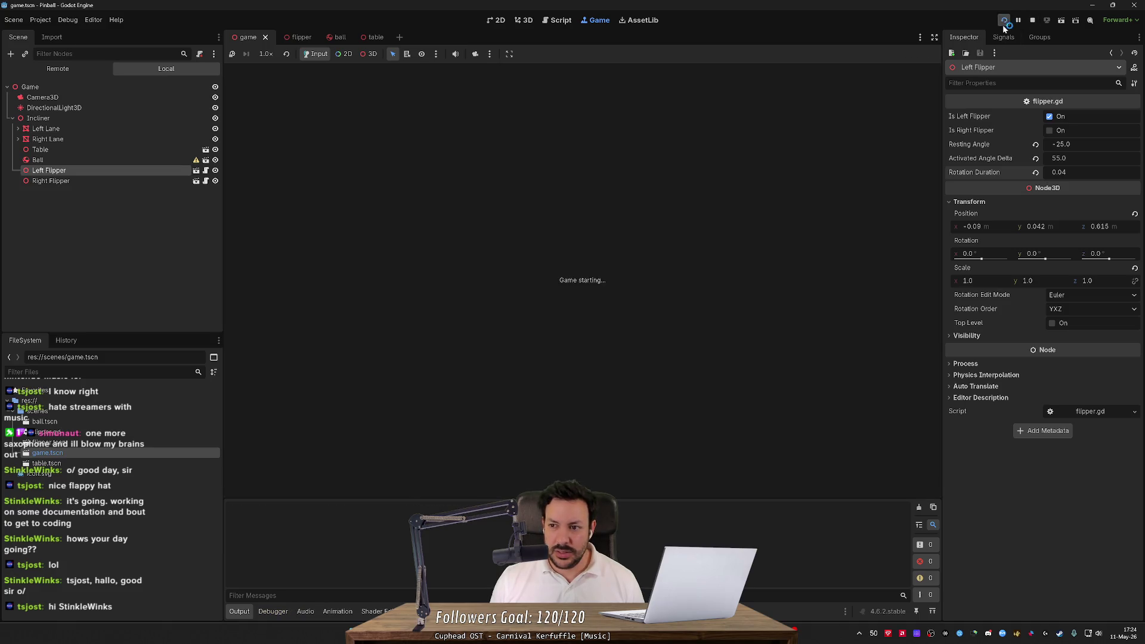
key("Left")
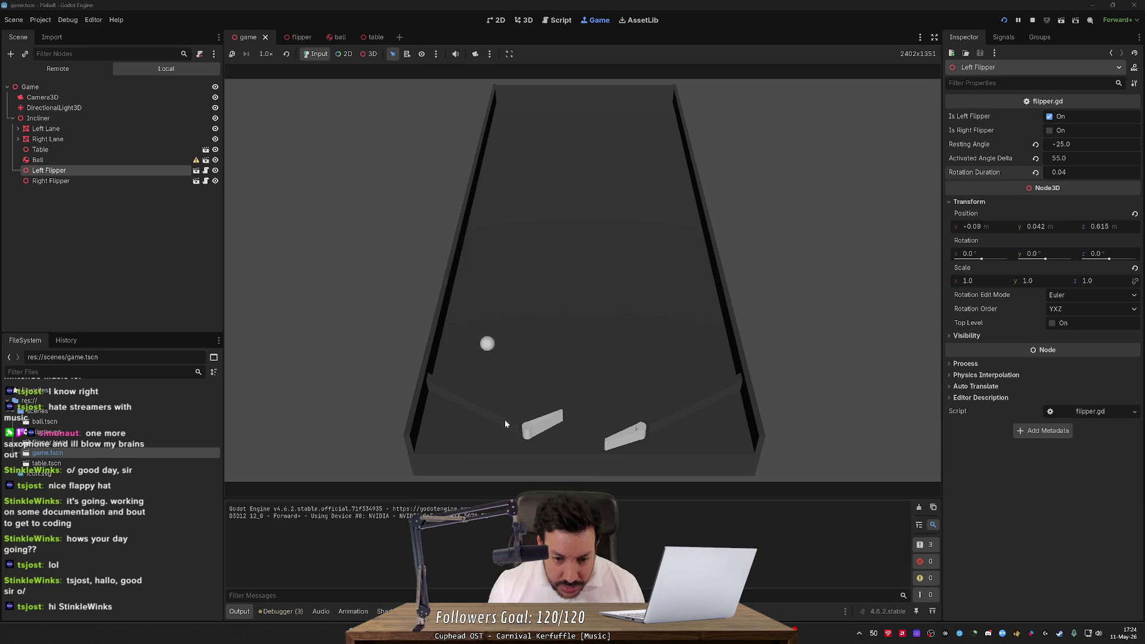
left_click(1005, 20)
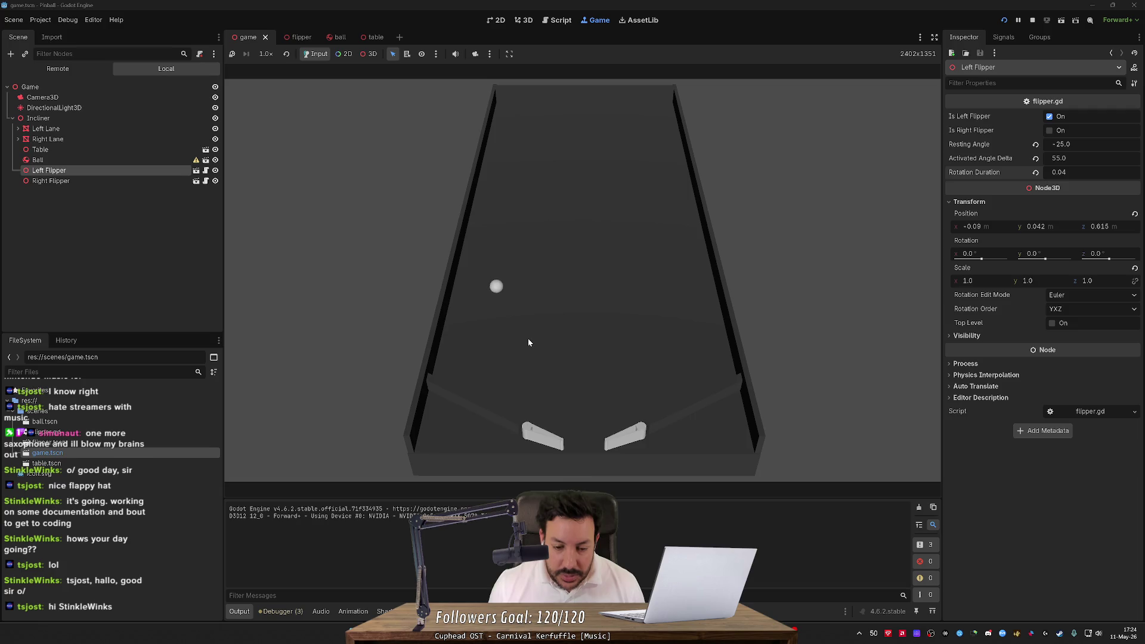
key("Right")
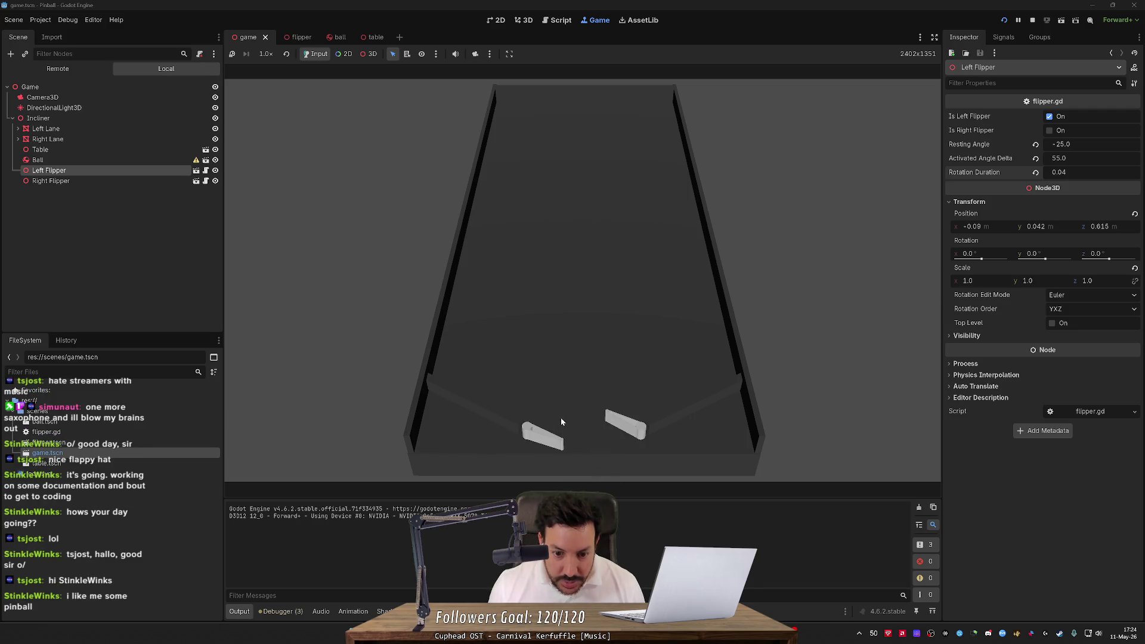
key("F5")
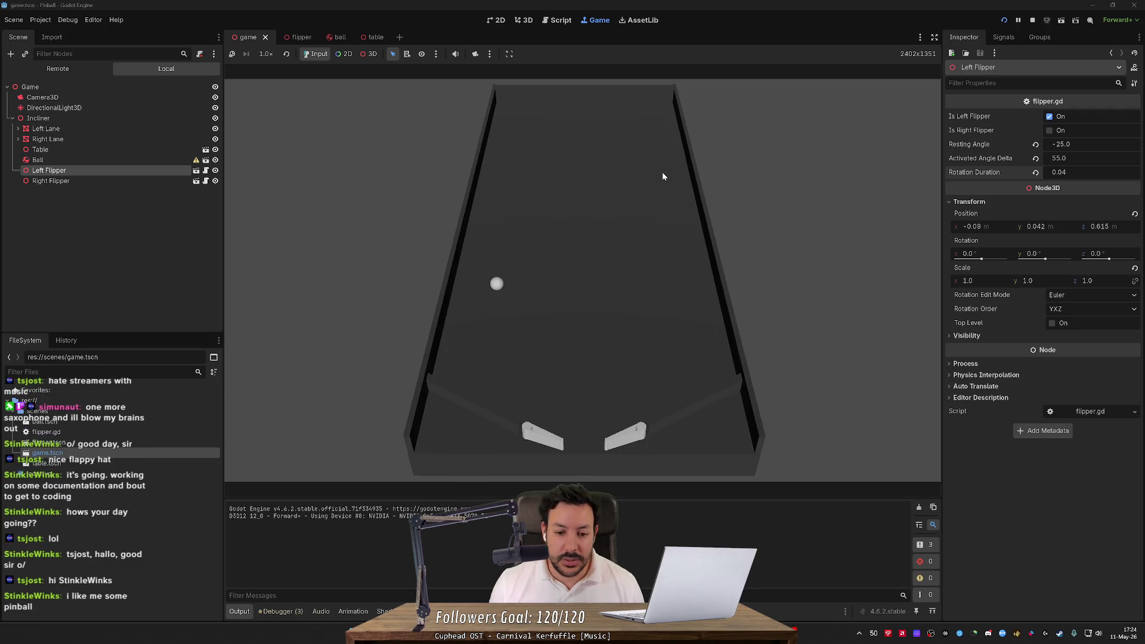
key("Left")
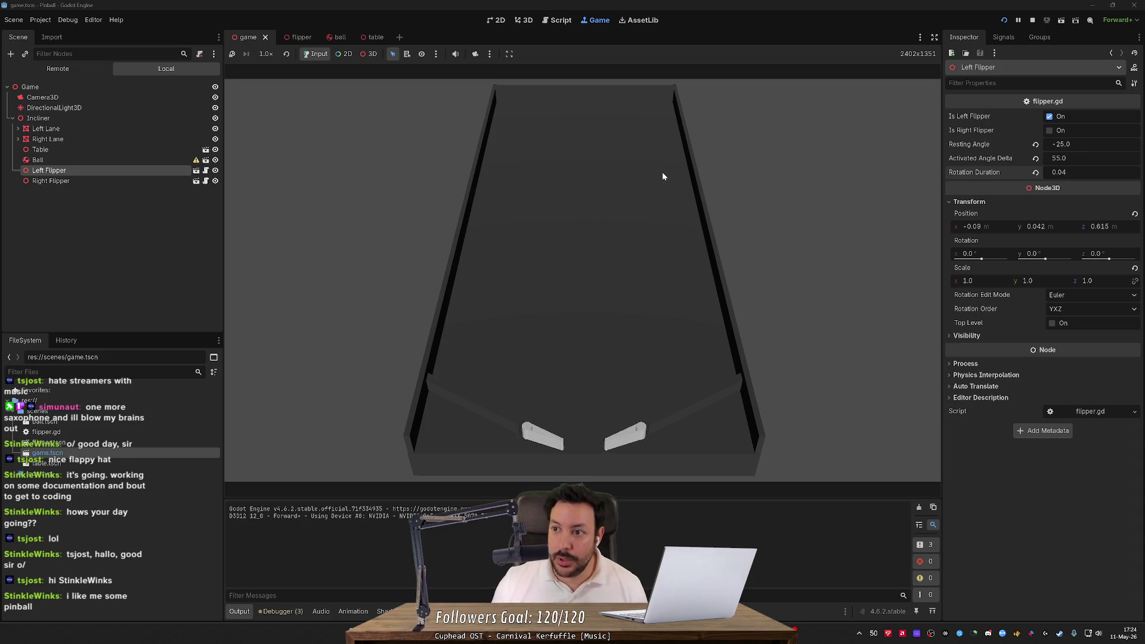
left_click(1005, 19)
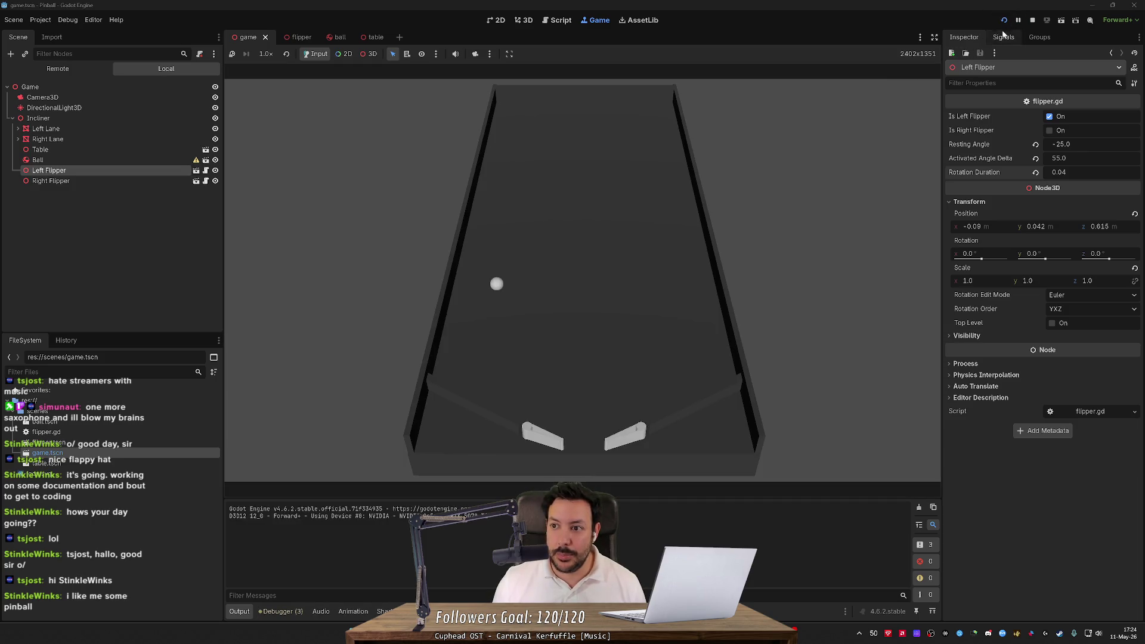
left_click(1020, 21)
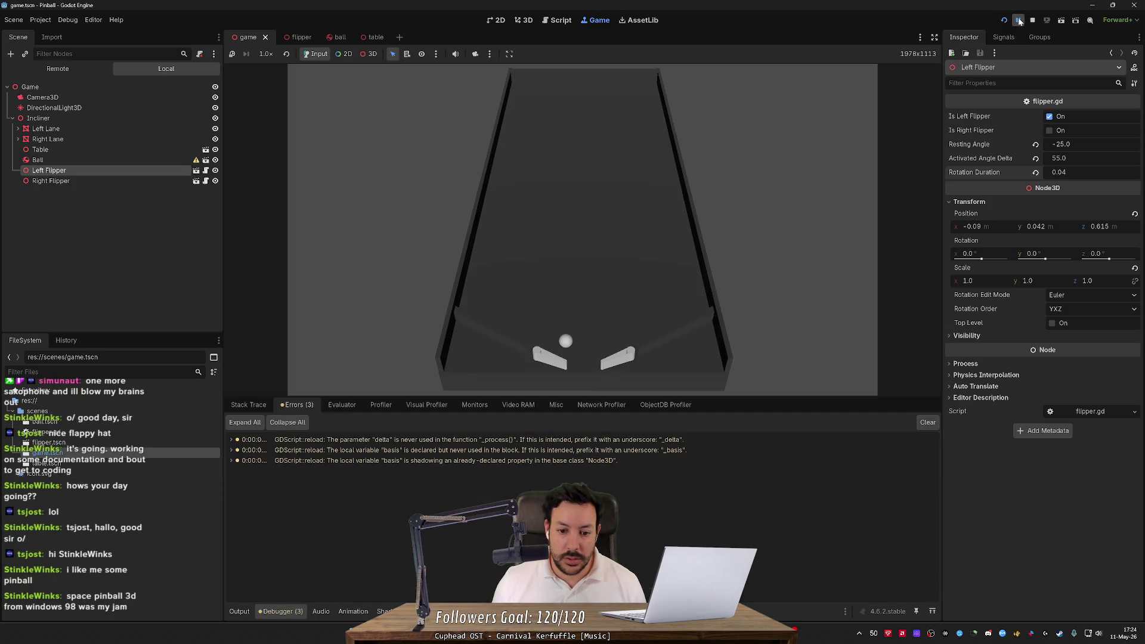
Resume, pause and resume the game again, then stop it and relaunch the pinball project
left_click(1019, 21)
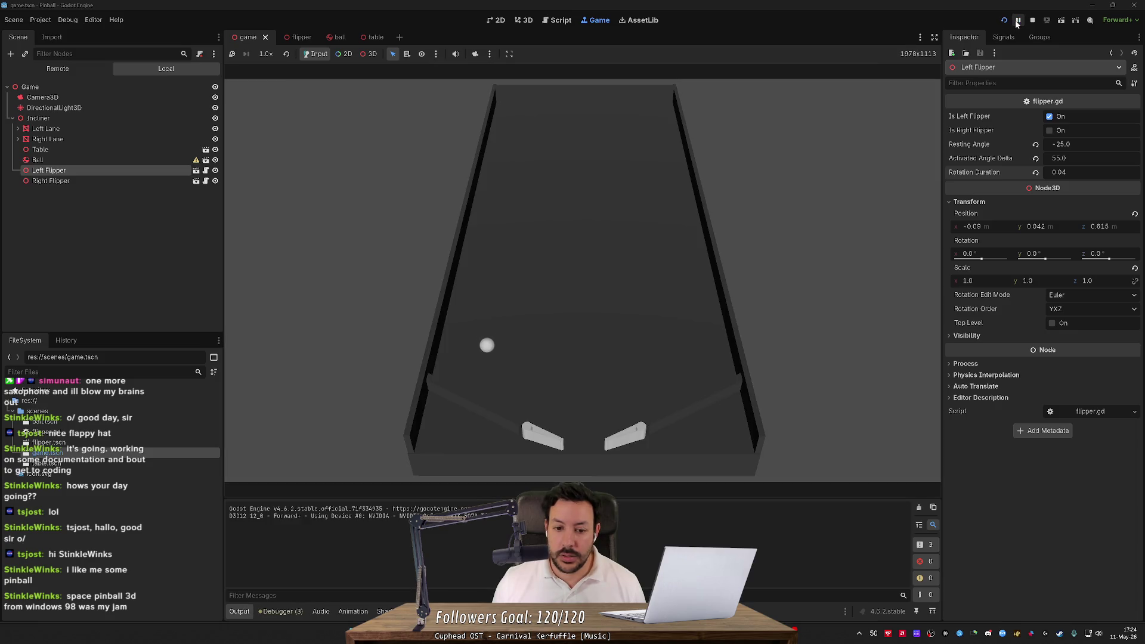
left_click(1019, 22)
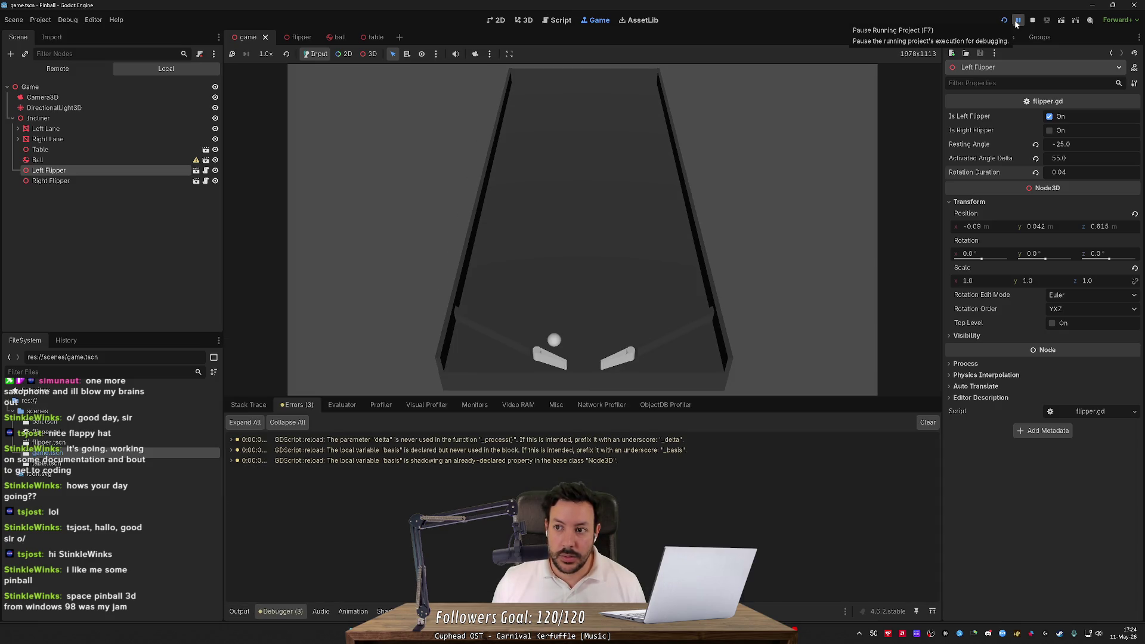
left_click(1017, 22)
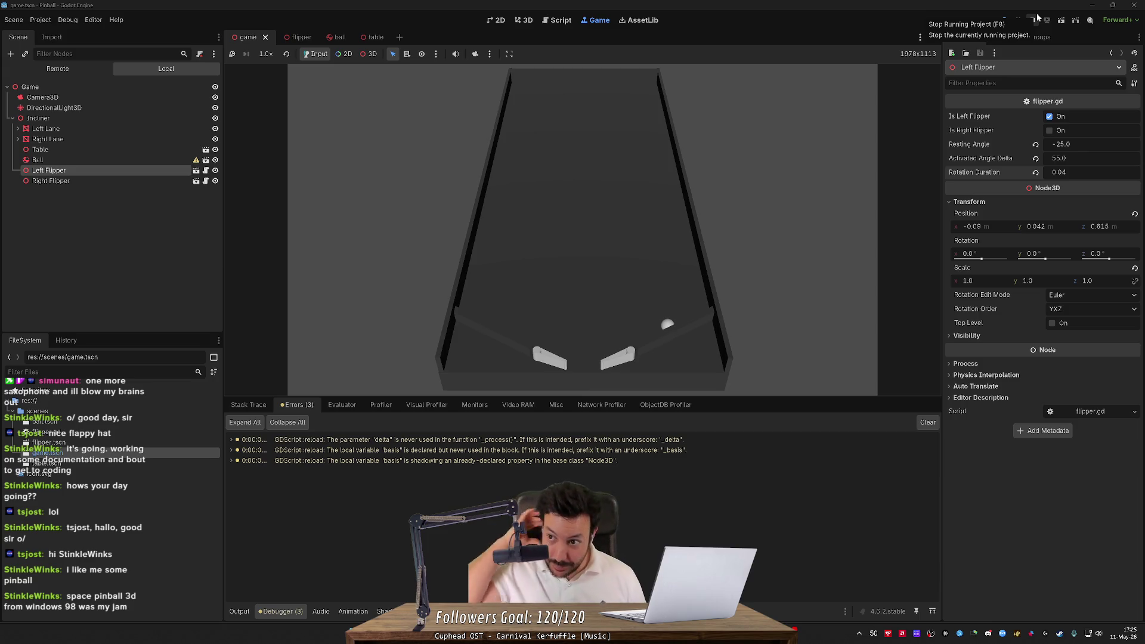
left_click(1037, 17)
left_click(1004, 20)
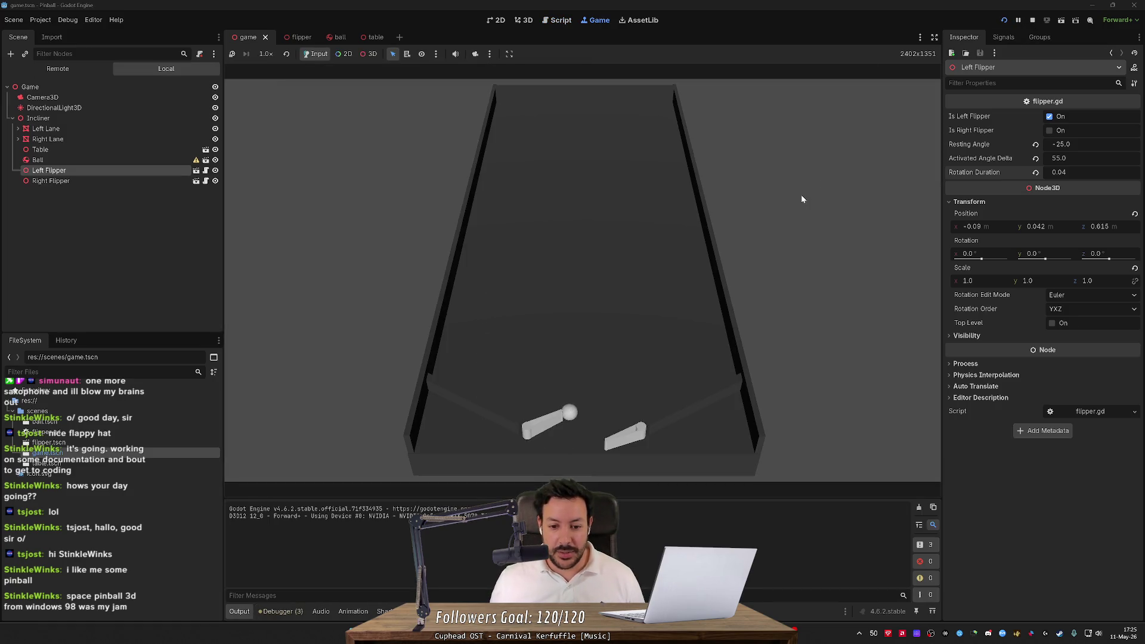
Serve a new ball, hit it with the left and right flippers, then reload for another ball
left_click(1005, 20)
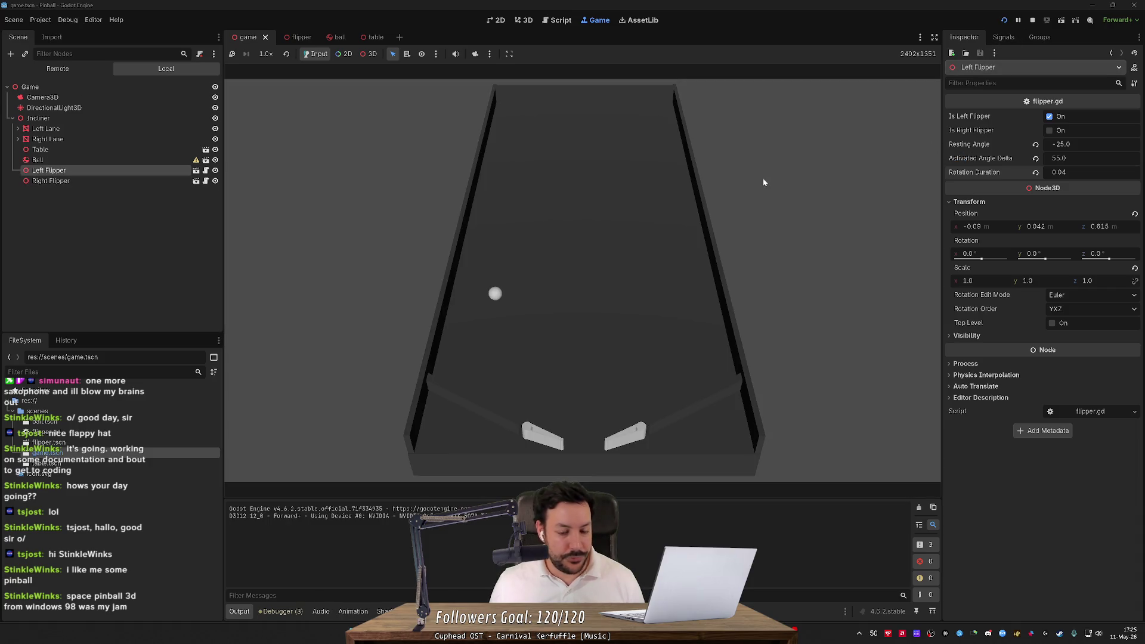
key("Left")
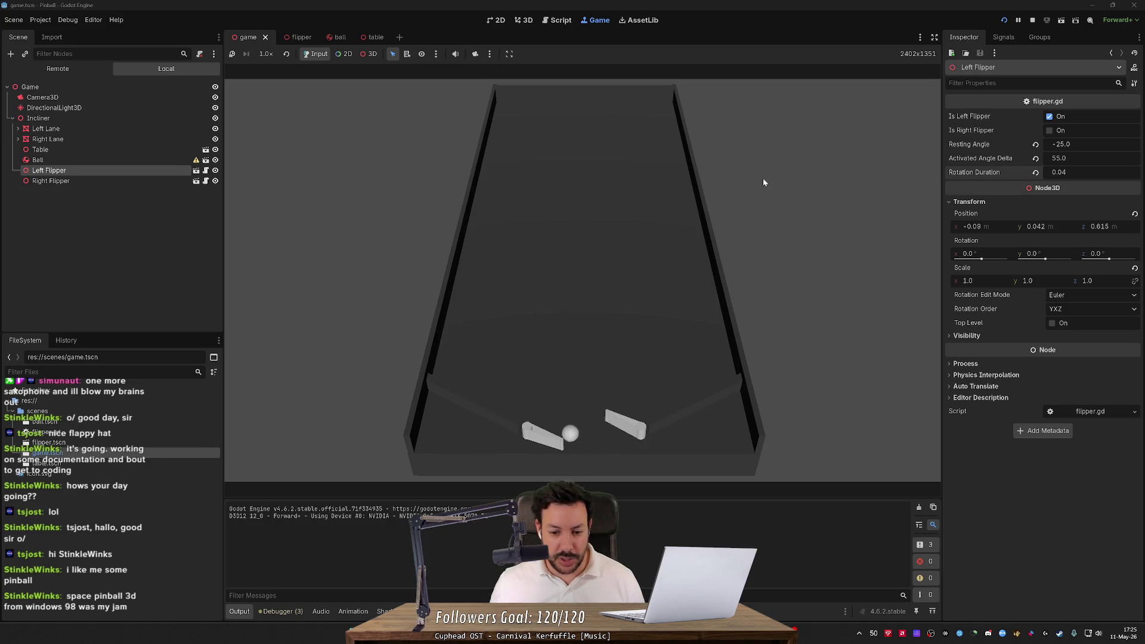
key("Left")
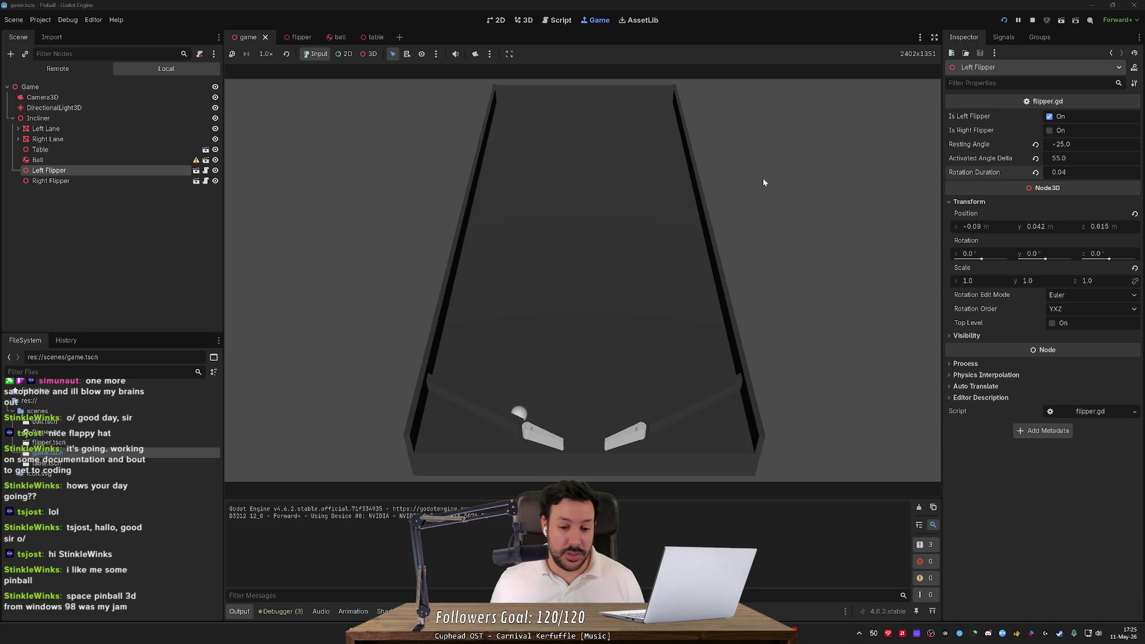
key("Left")
key("Right")
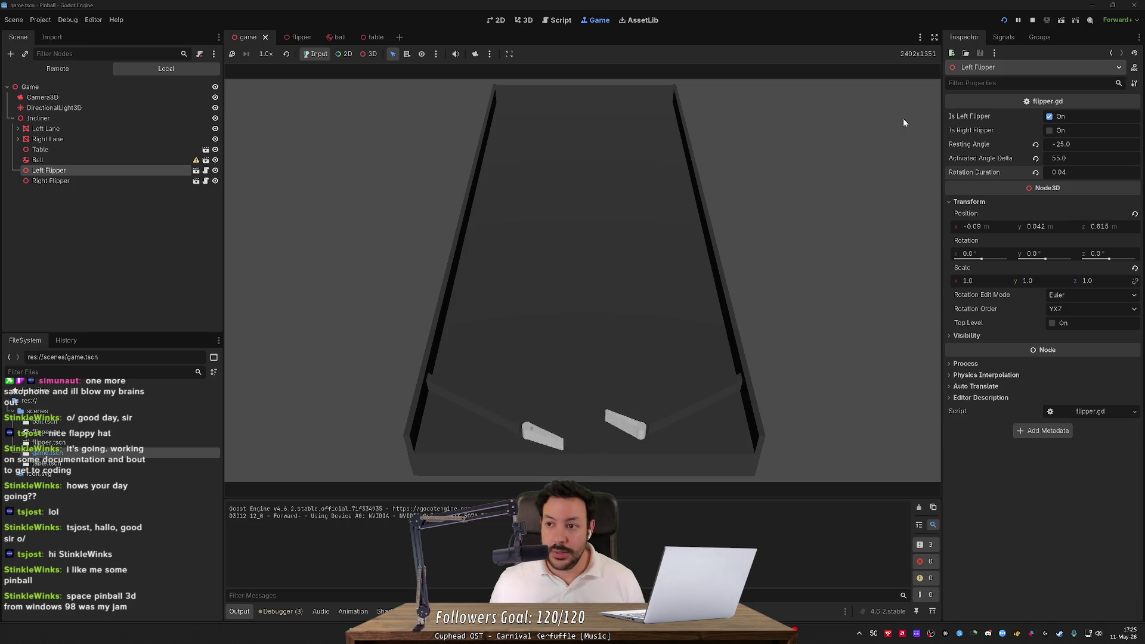
left_click(1004, 21)
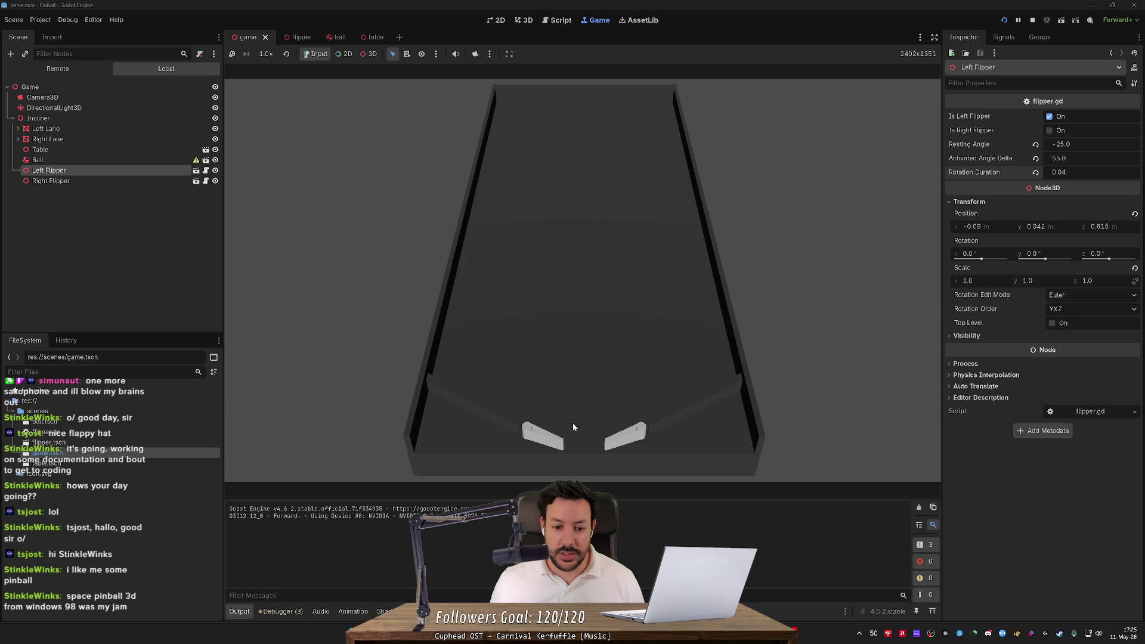
Stop the game and look over the flipper scene in the 3D view before moving to the browser
left_click(1032, 21)
left_click(524, 20)
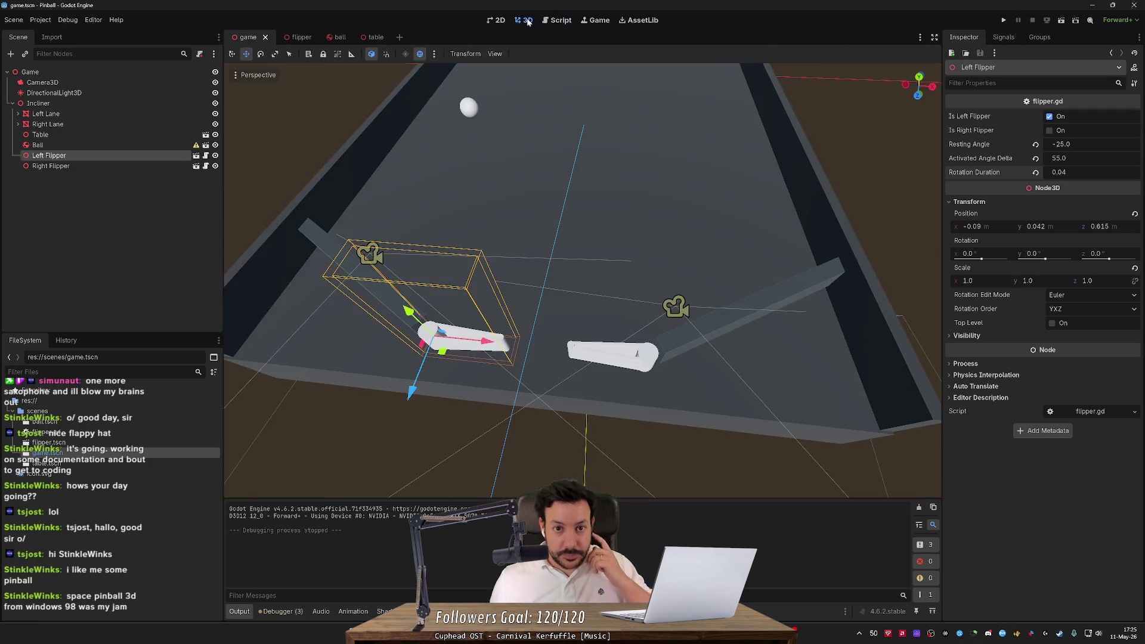
scroll(583, 280, "up", 5)
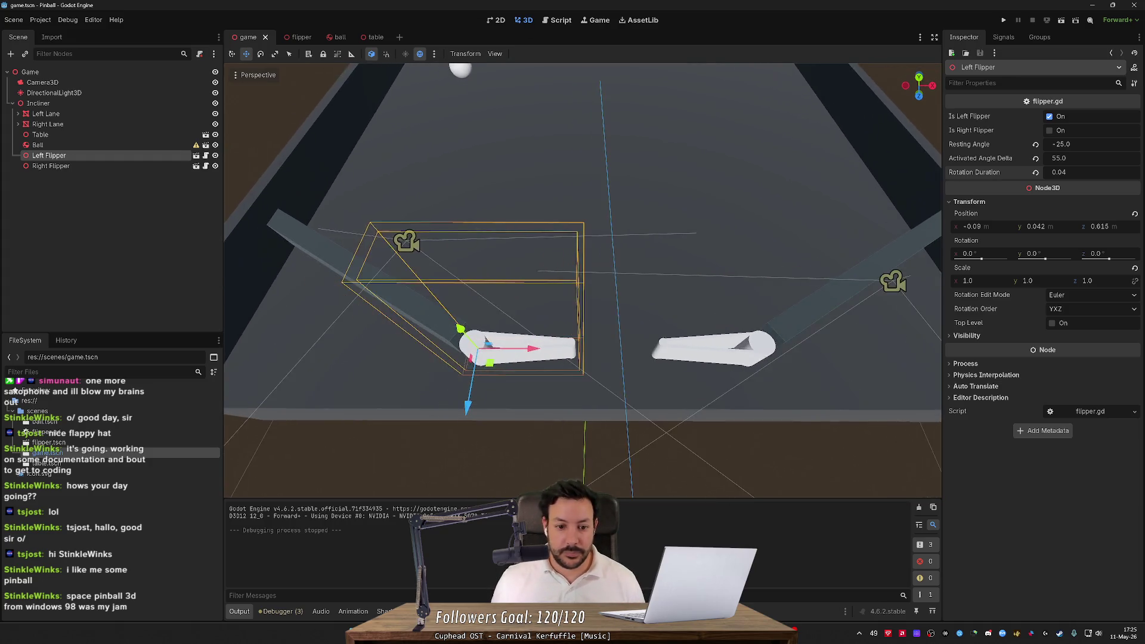
scroll(583, 280, "down", 5)
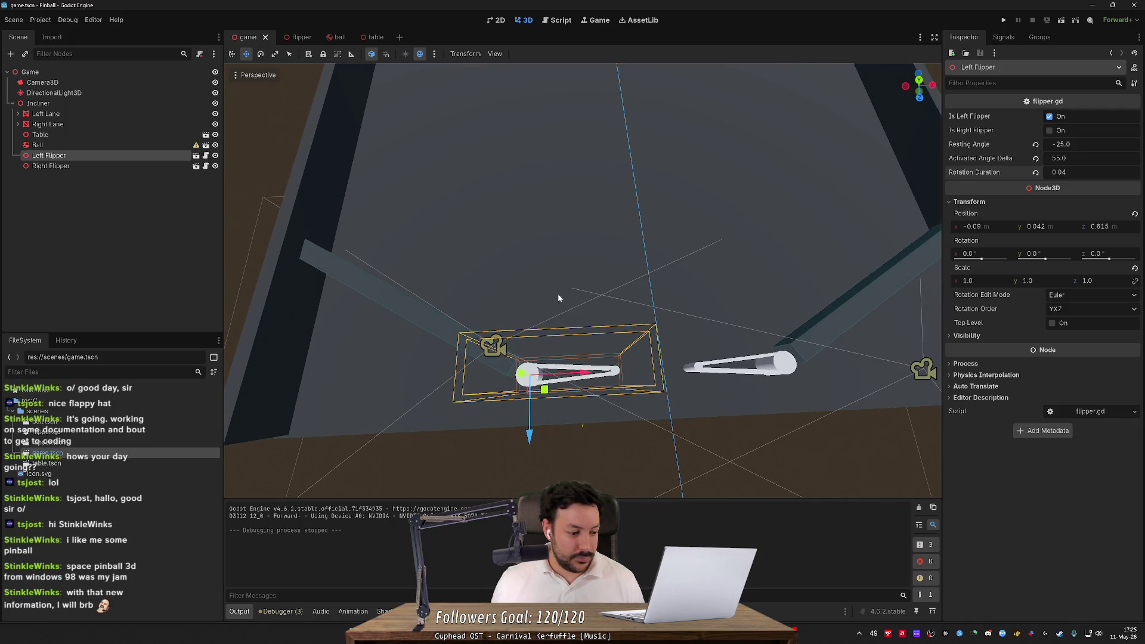
key("alt+Tab")
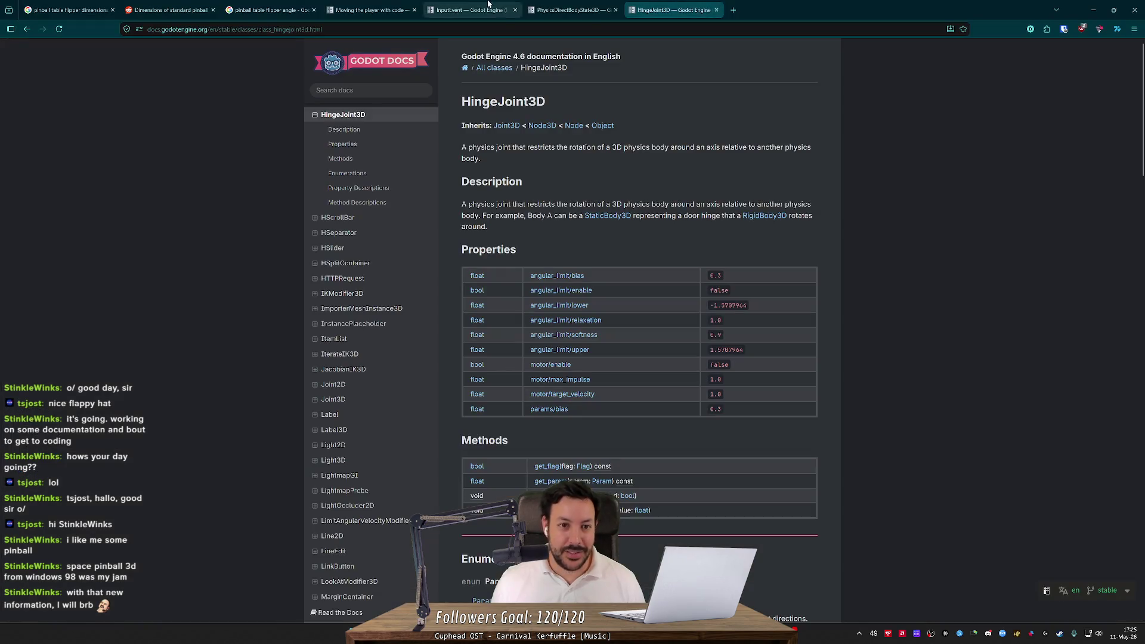
Search 'space cadet download' in a new tab and look over the Internet Archive 3D Pinball page
key("ctrl+t")
type("space ")
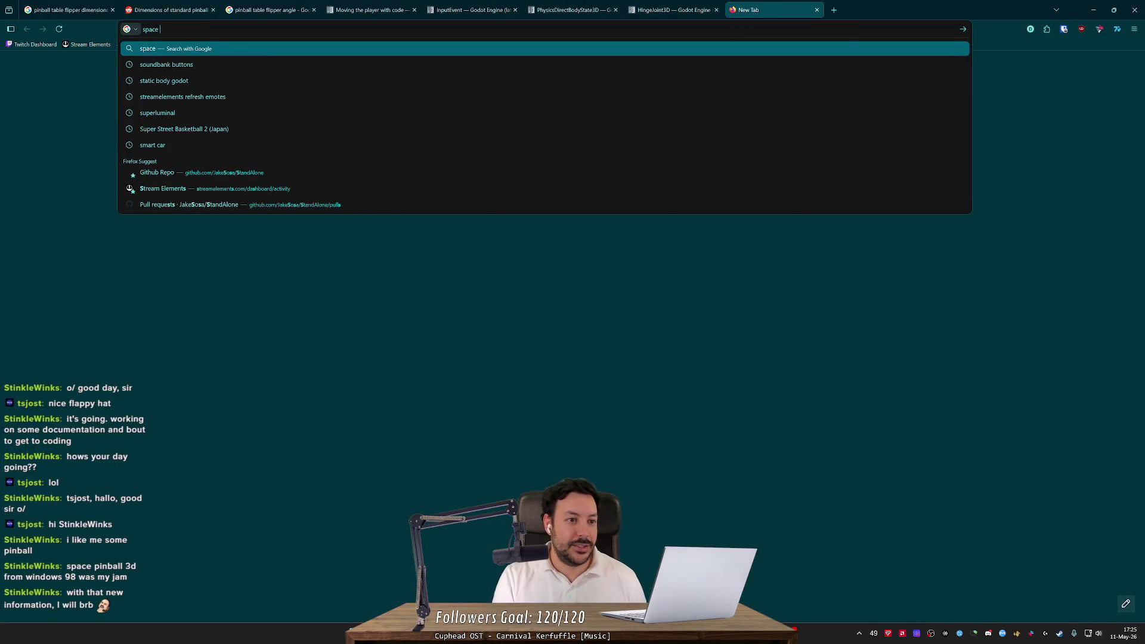
type("cadet download")
key("Return")
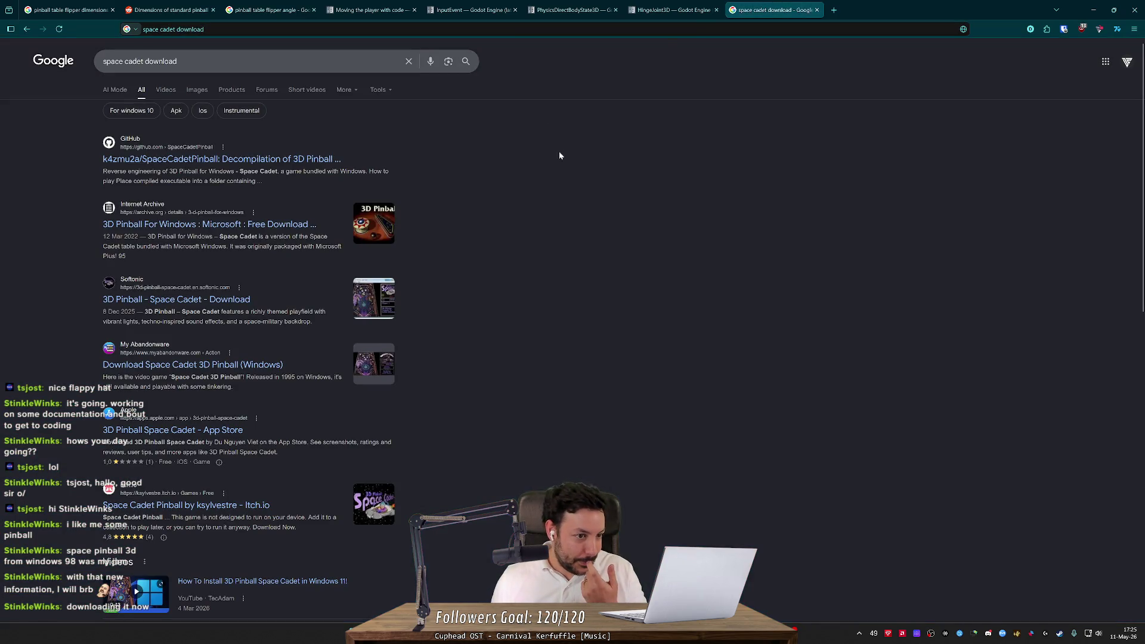
left_click(276, 230)
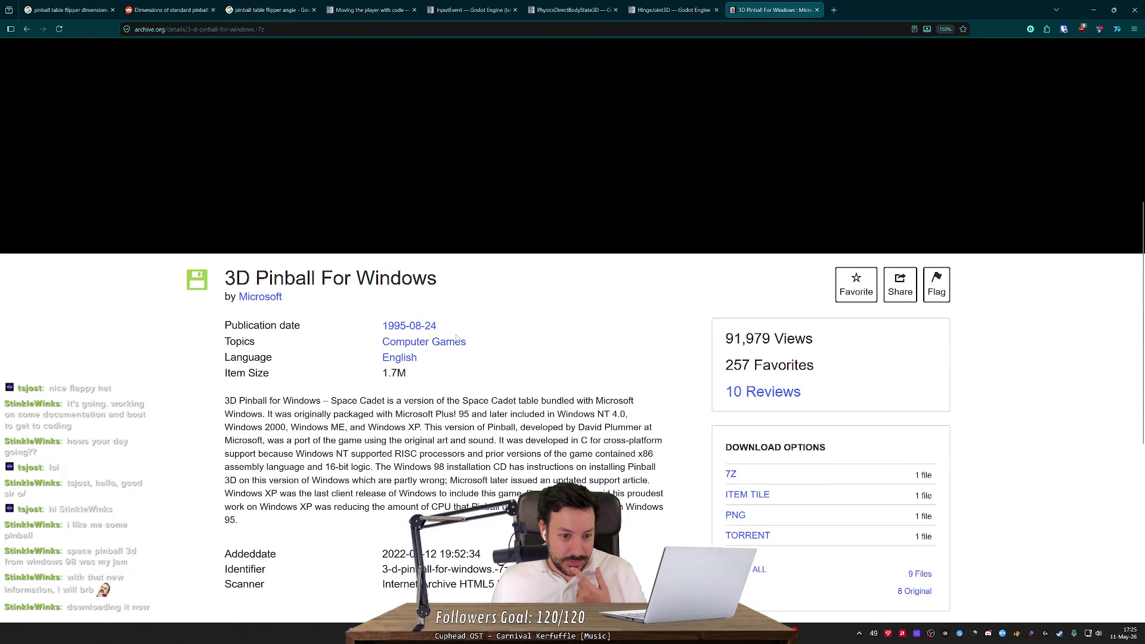
scroll(510, 390, "down", 2)
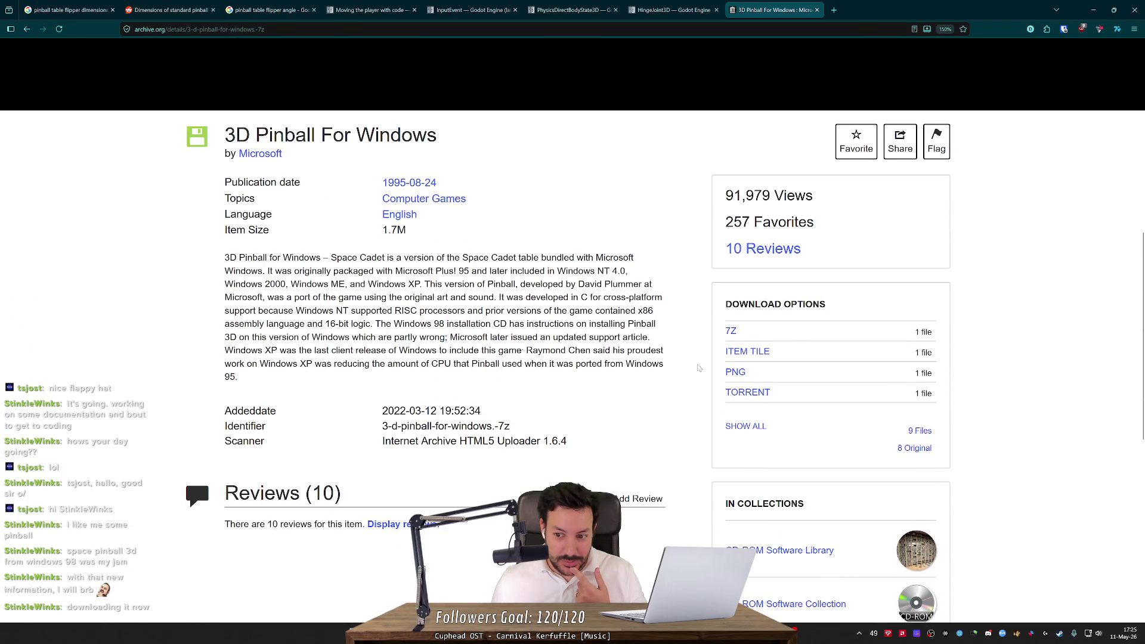
mouse_move(731, 337)
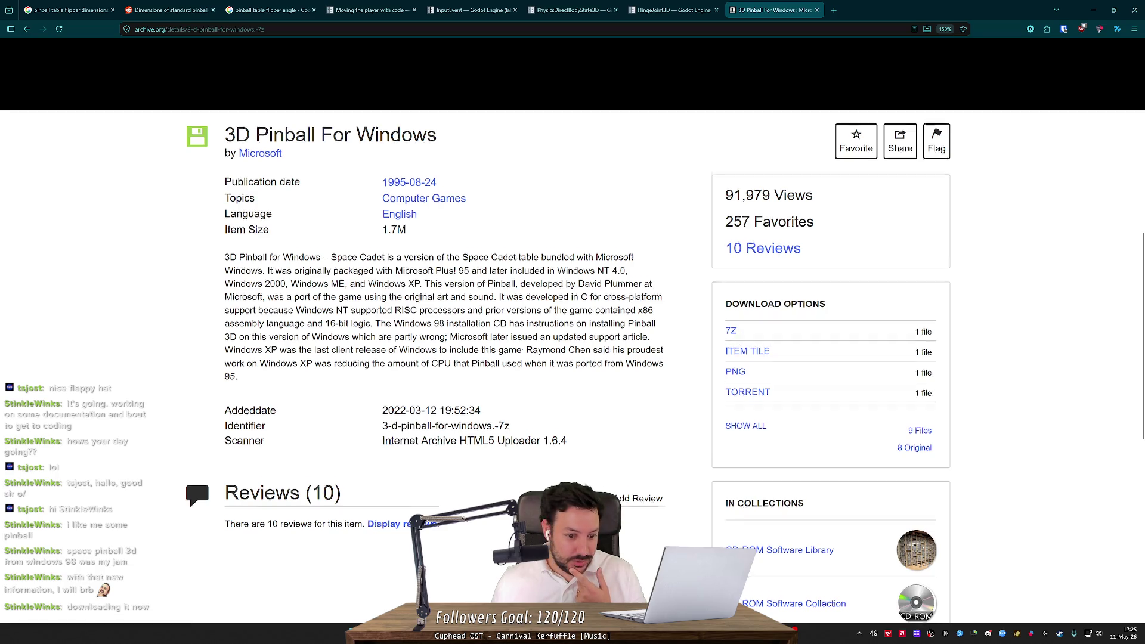
scroll(662, 339, "down", 4)
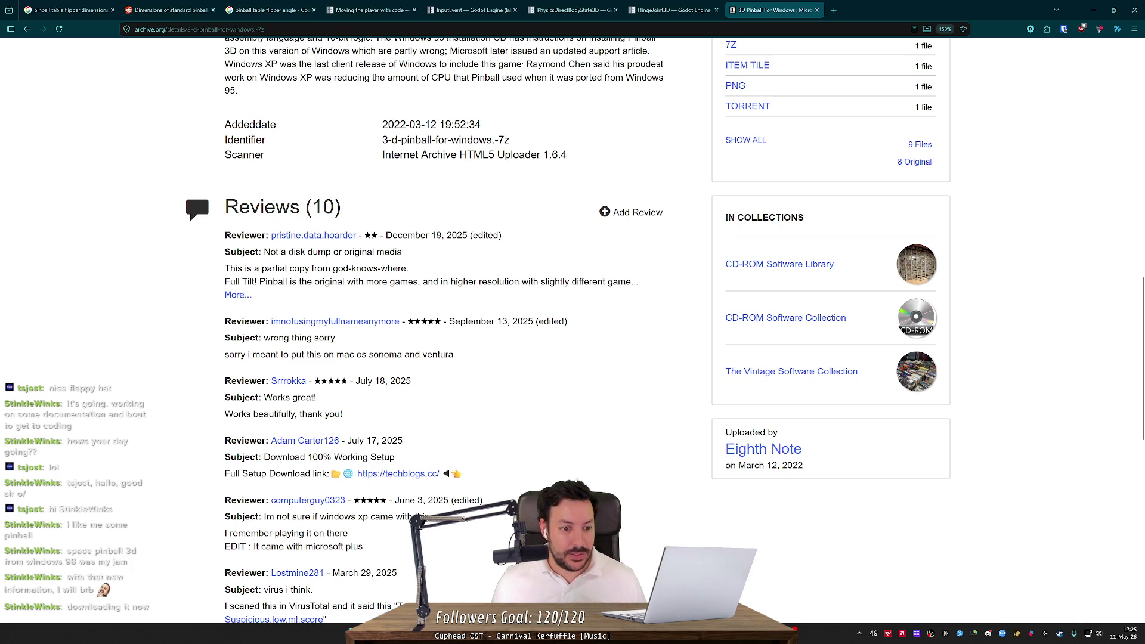
key("alt+Left")
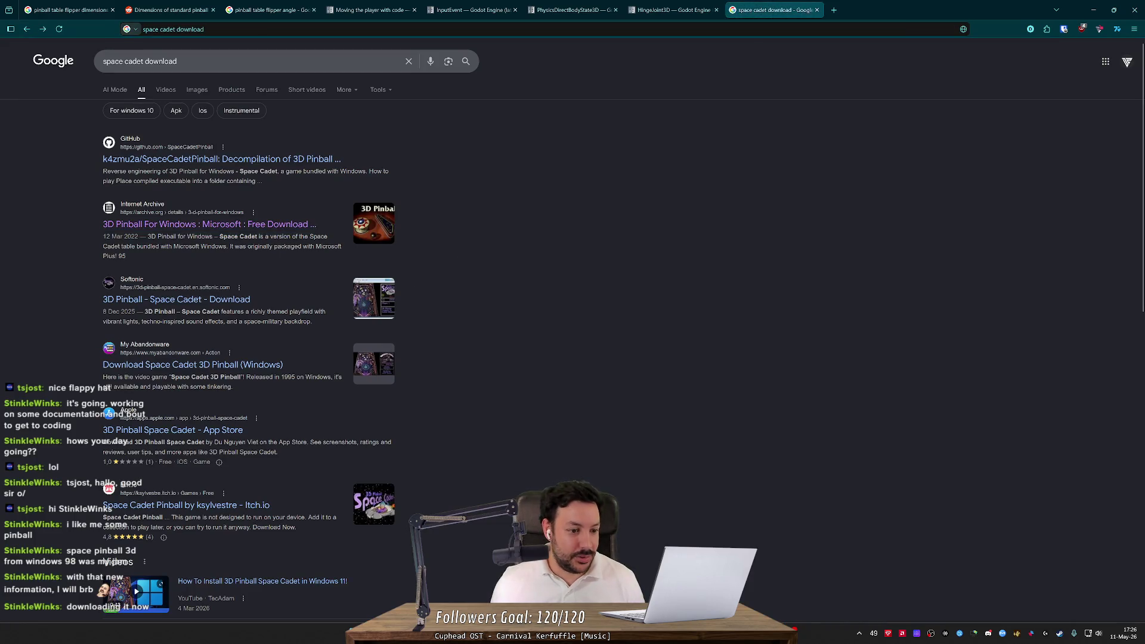
Open the SpaceCadetPinball GitHub repository from the results and go to its releases
scroll(256, 324, "down", 3)
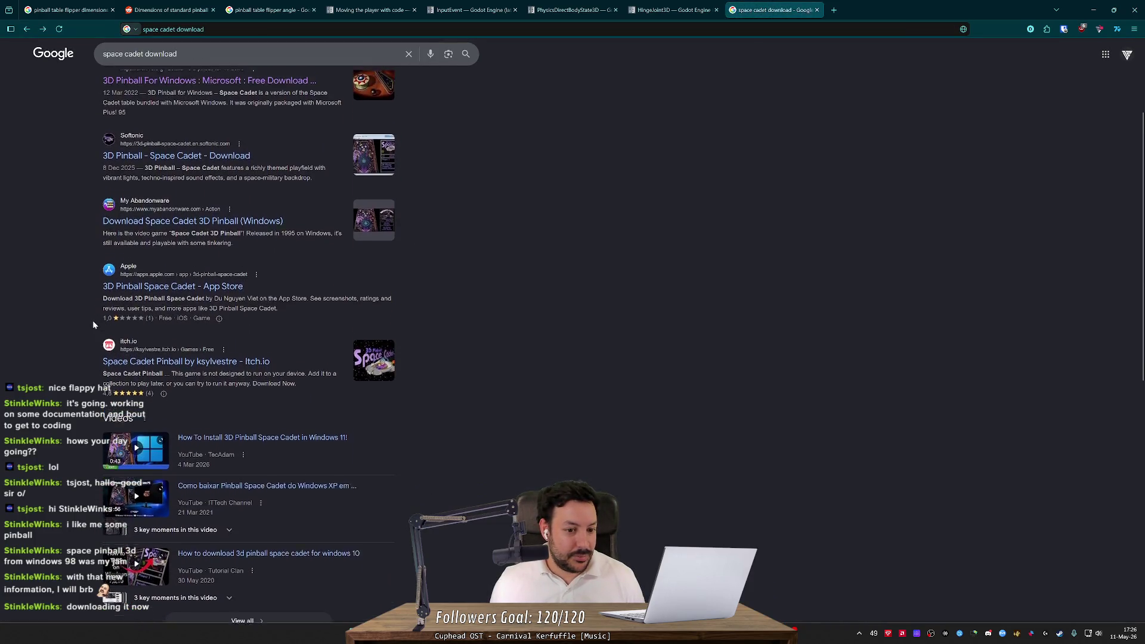
scroll(92, 320, "up", 1)
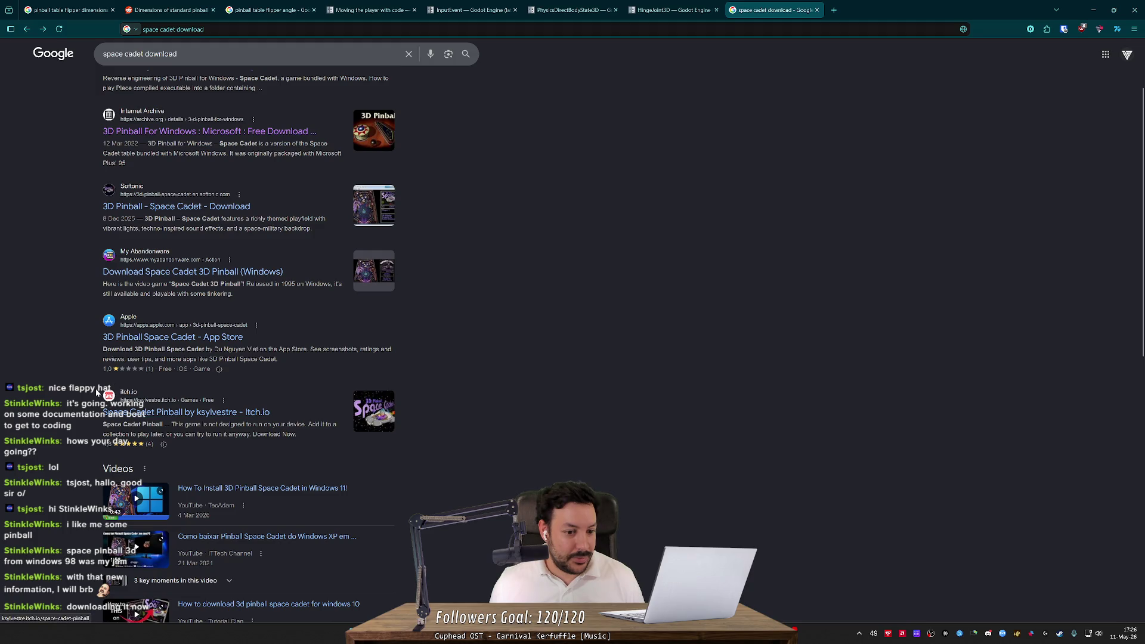
scroll(87, 374, "up", 2)
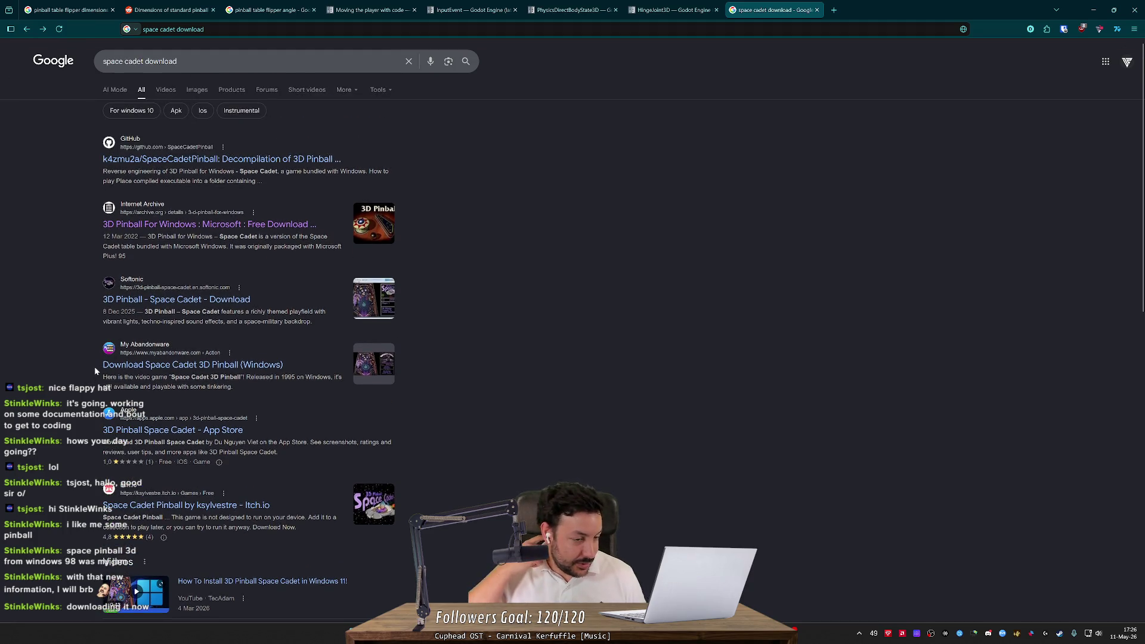
left_click(325, 160)
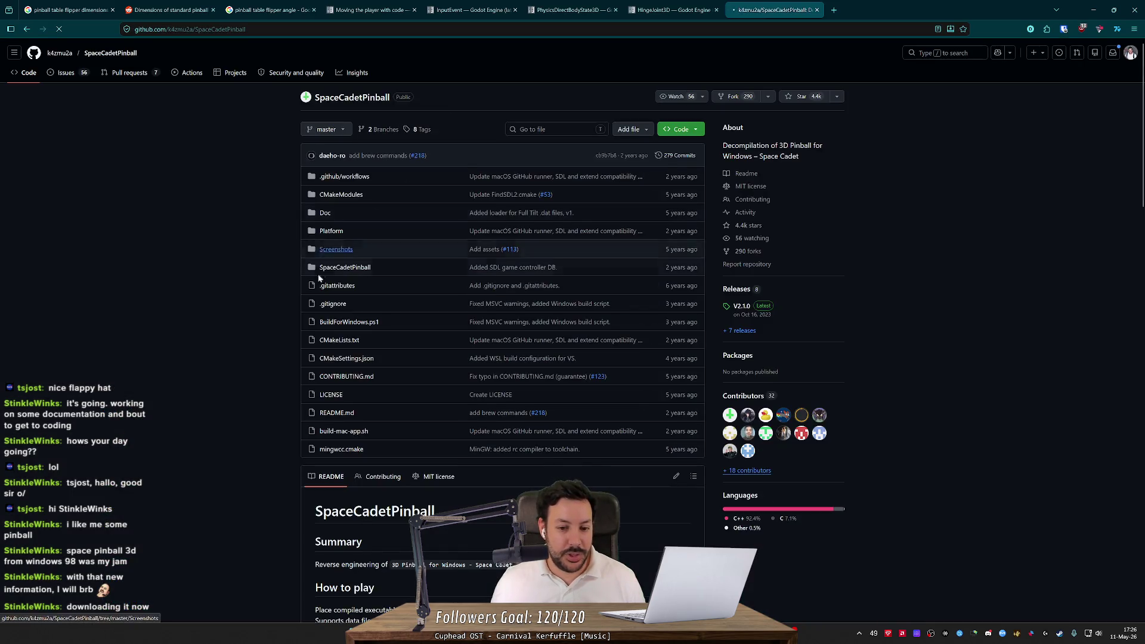
scroll(727, 316, "down", 2)
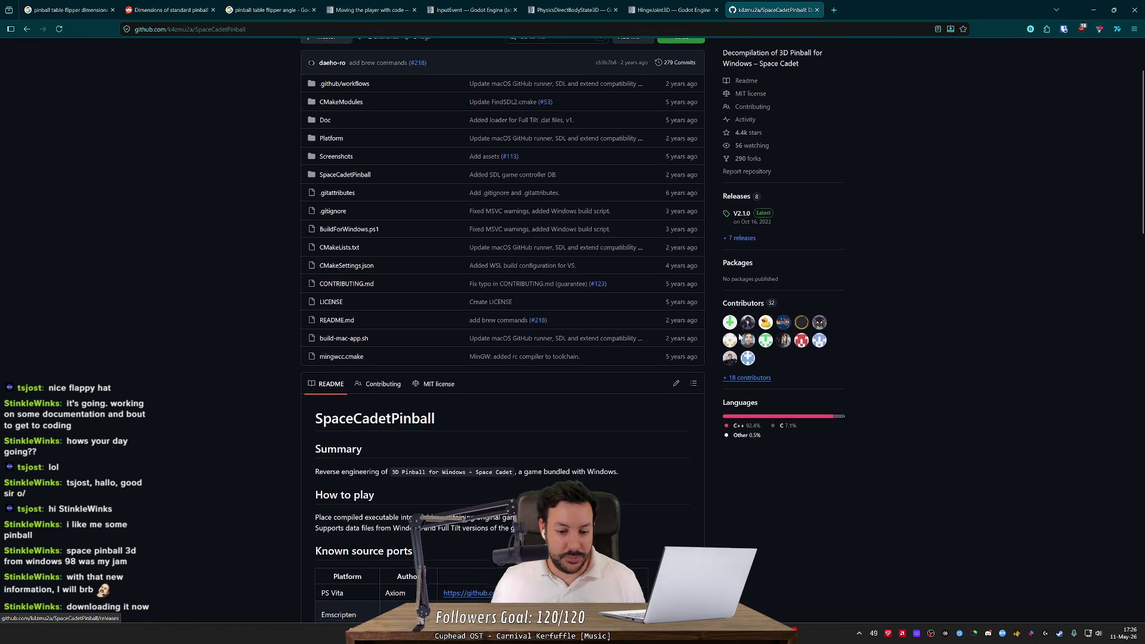
scroll(691, 346, "down", 2)
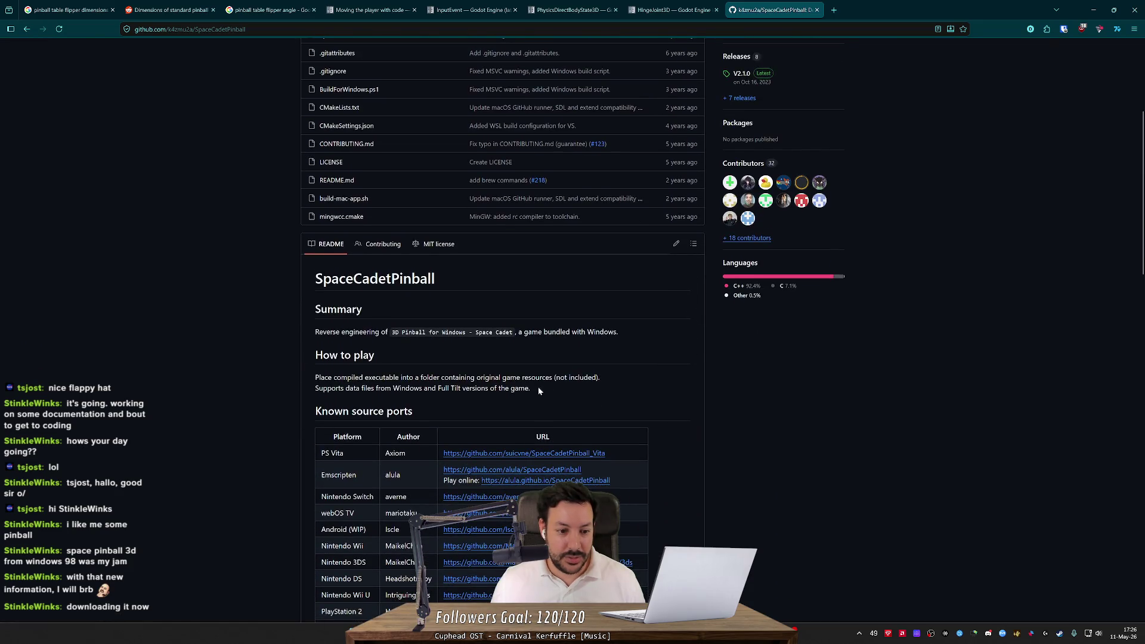
scroll(388, 354, "down", 3)
scroll(382, 483, "up", 4)
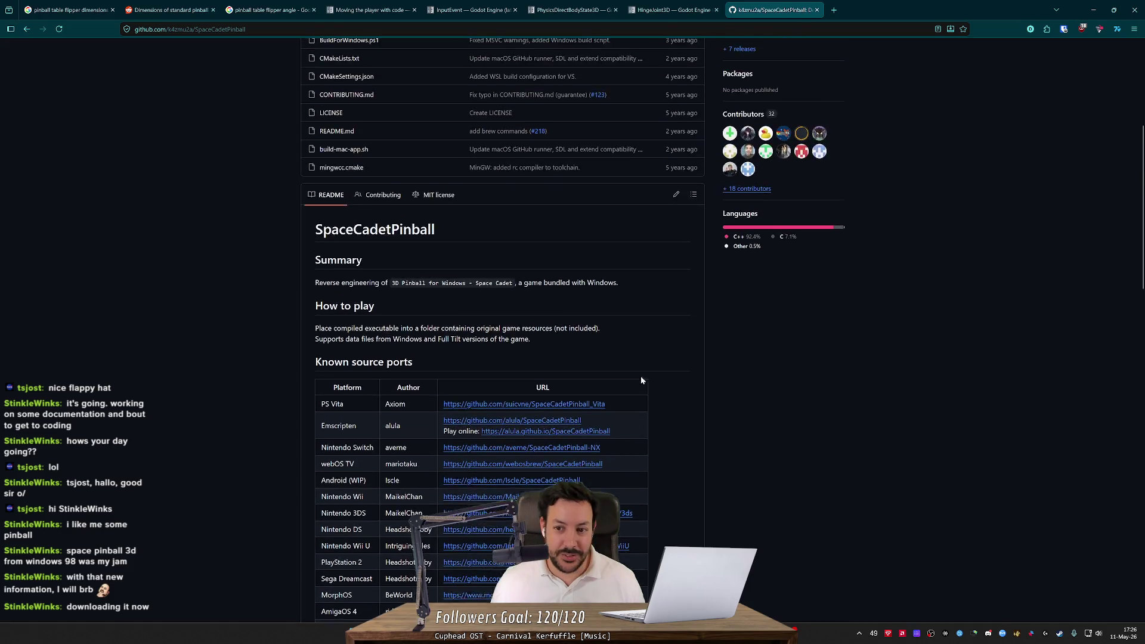
left_click(740, 190)
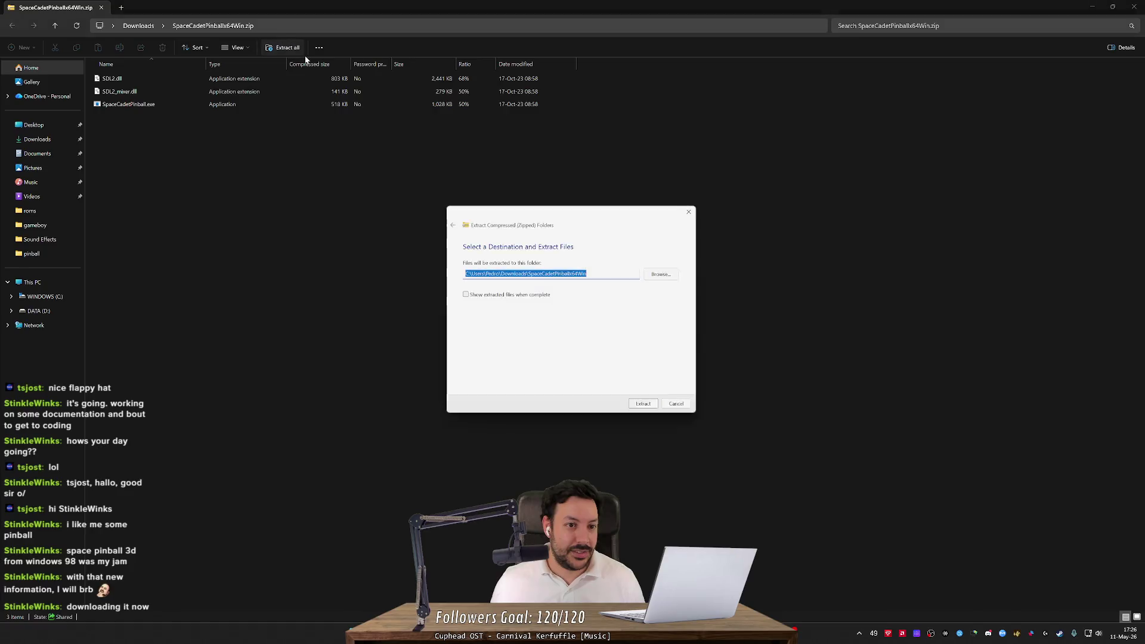
Extract SpaceCadetPinballx64Win into Downloads, run SpaceCadetPinball.exe and dismiss the missing .dat error
left_click(648, 410)
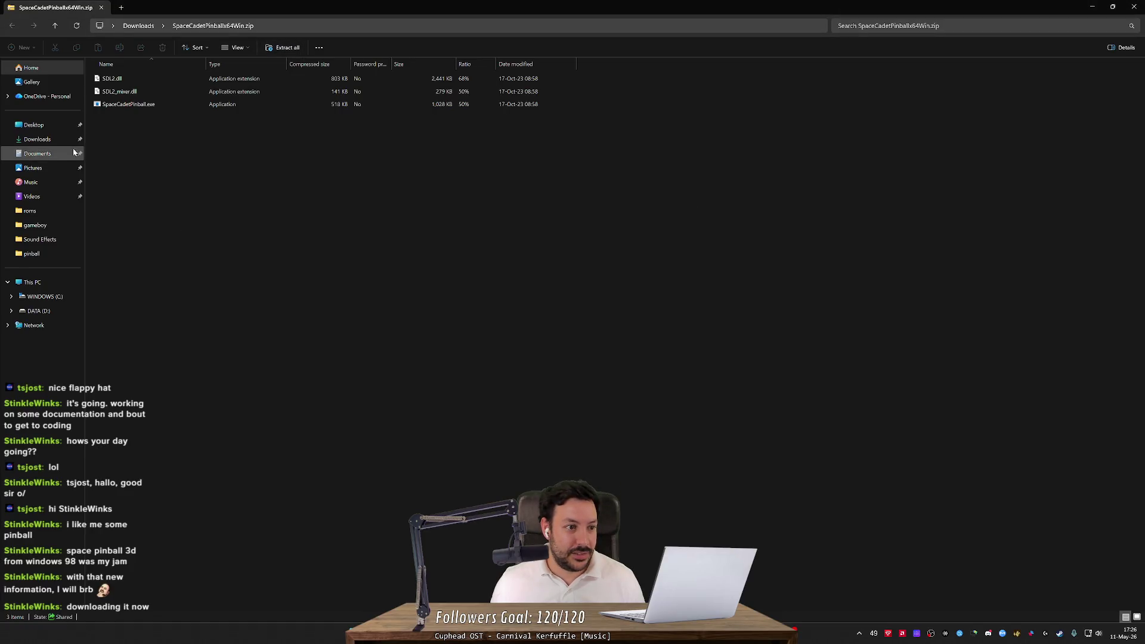
left_click(41, 141)
double_click(160, 102)
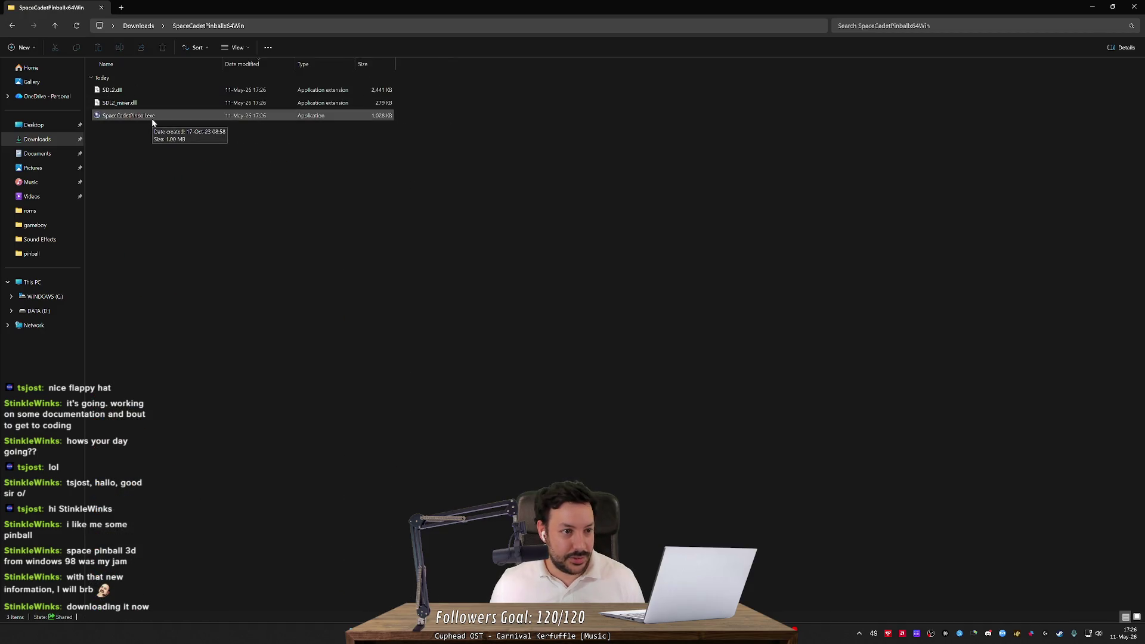
double_click(152, 119)
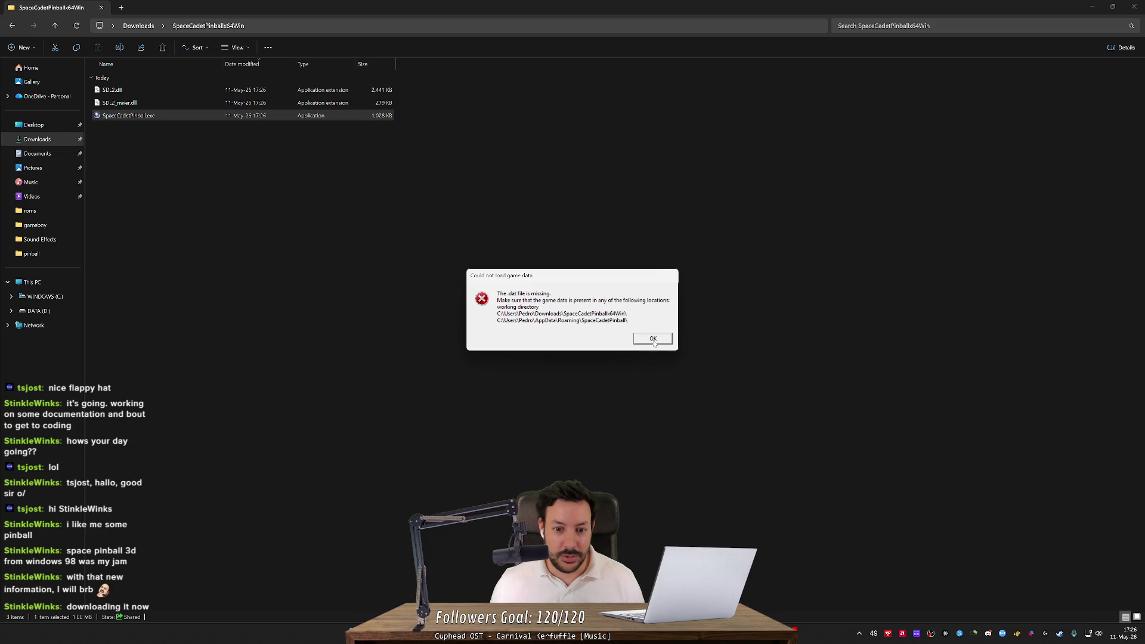
left_click(644, 338)
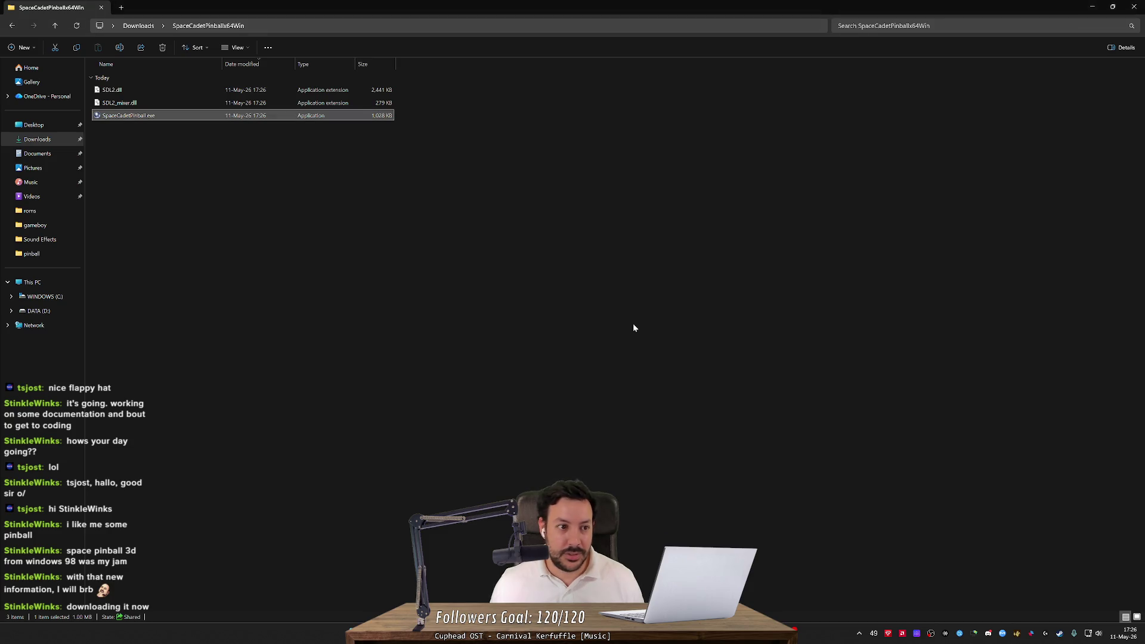
Return to the GitHub repository page and read the line about required game resources
key("alt+Tab")
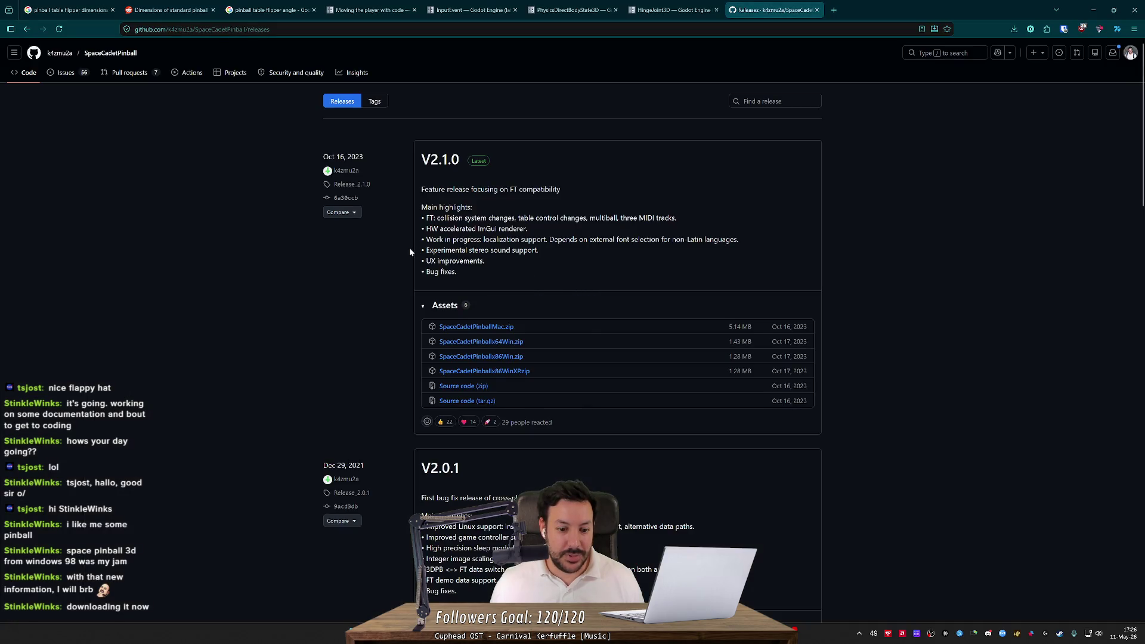
key("alt+Left")
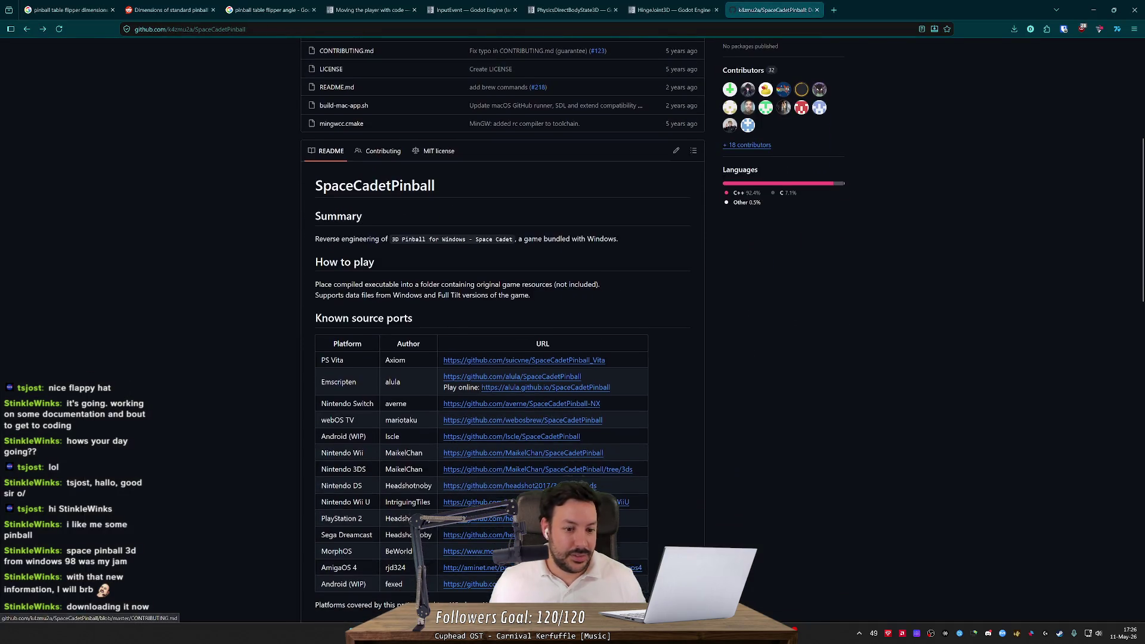
left_click_drag(357, 281, 471, 282)
left_click(478, 280)
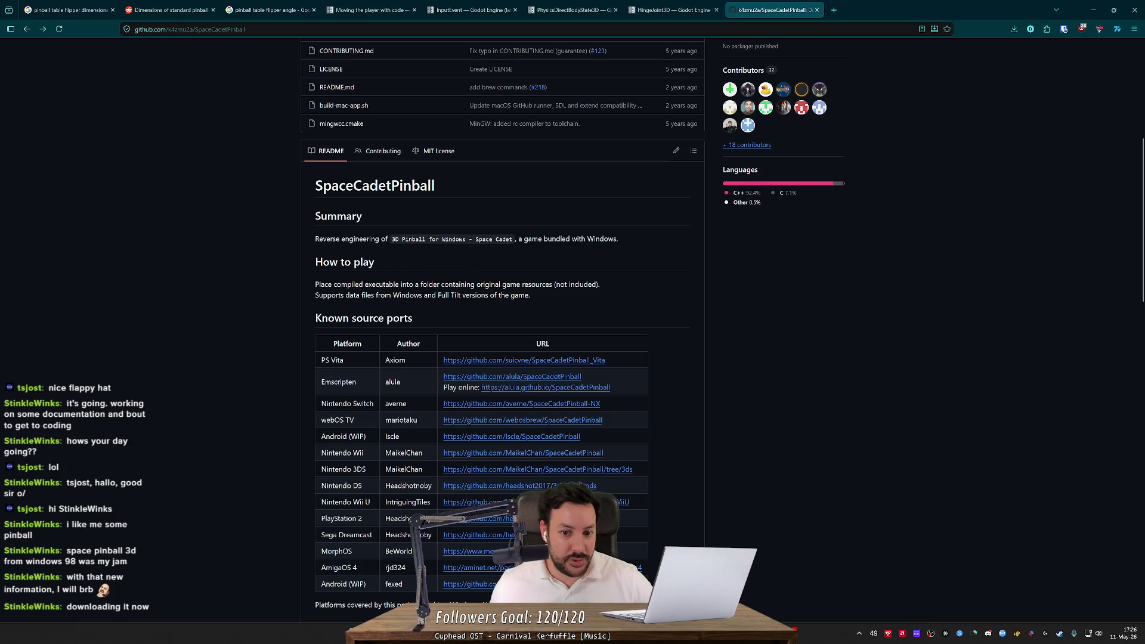
scroll(464, 287, "down", 2)
scroll(411, 256, "down", 3)
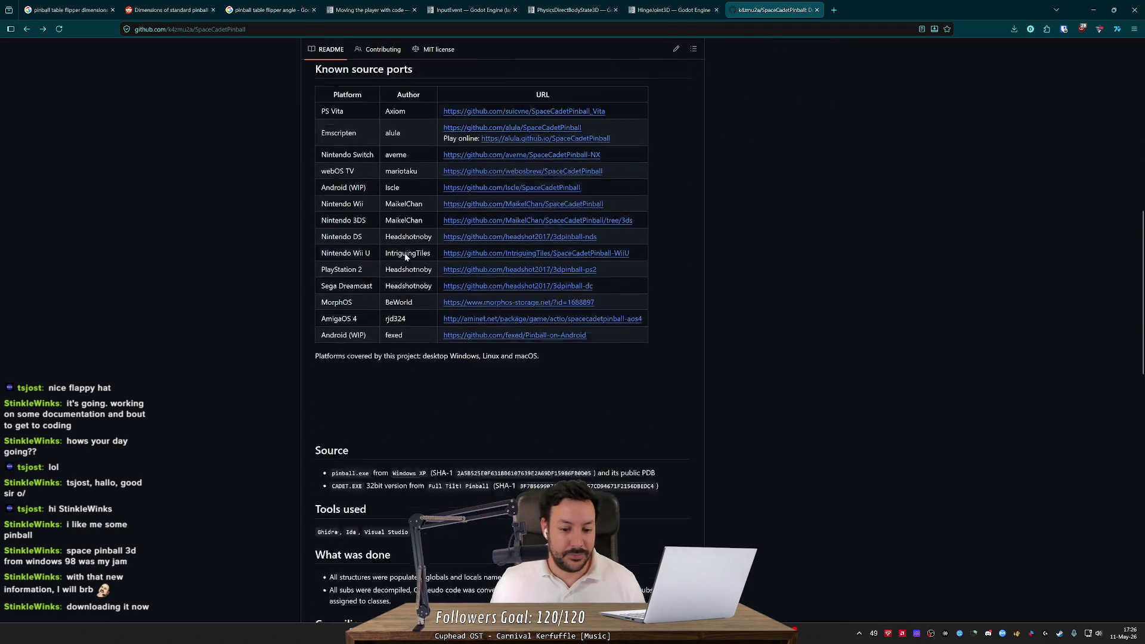
Retry the Internet Archive 3D Pinball page, then back out of its 500 error to the search results
key("alt+Left")
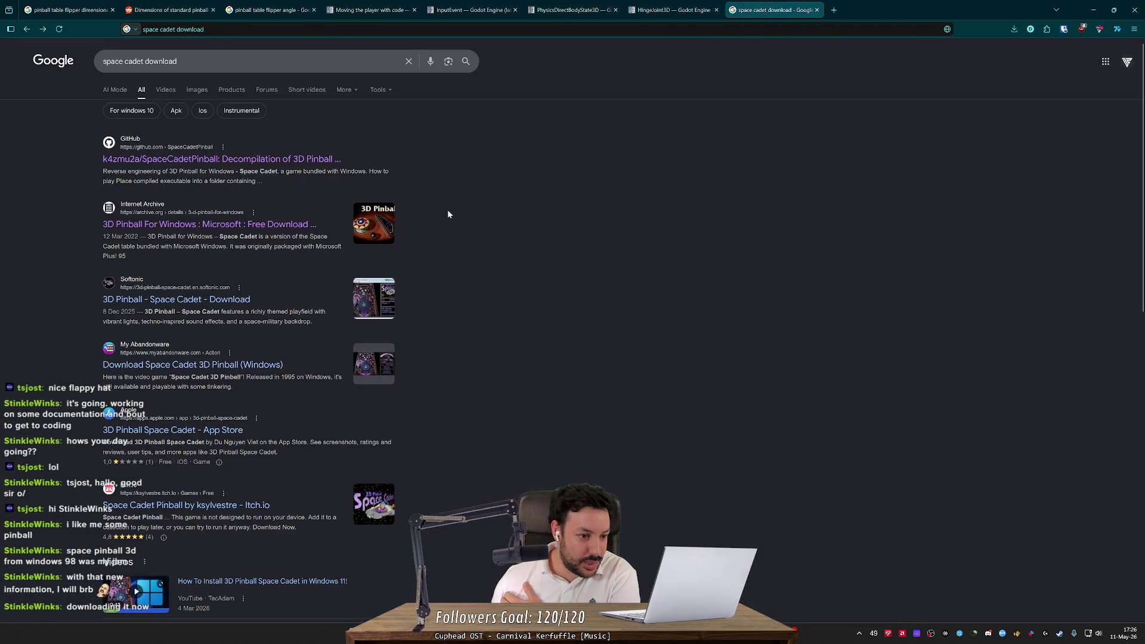
scroll(448, 214, "down", 7)
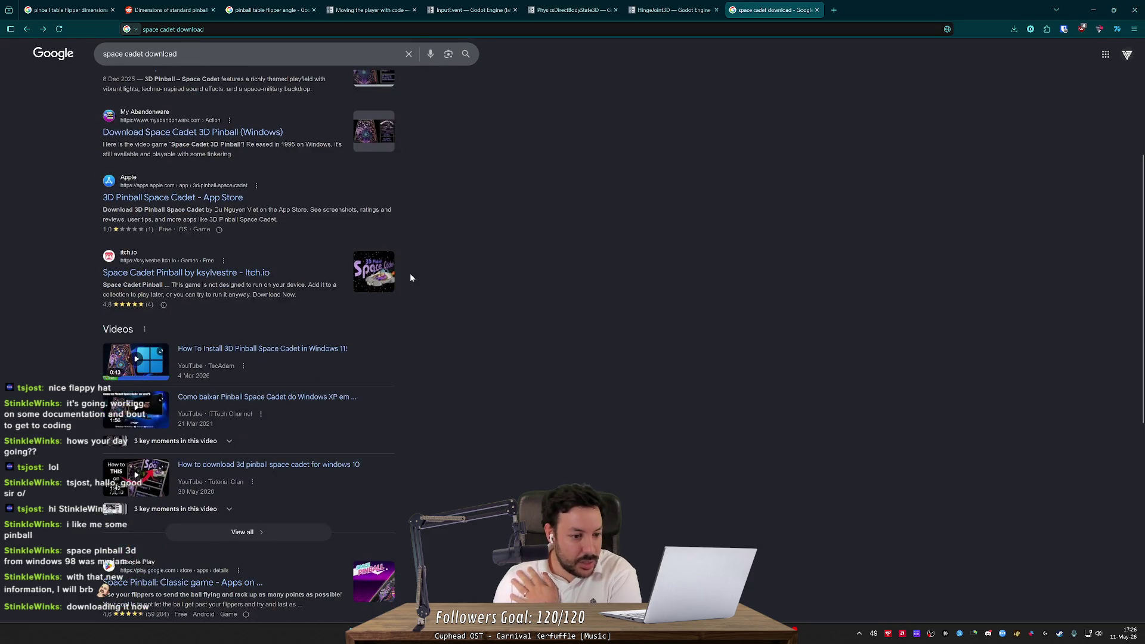
middle_click(486, 330)
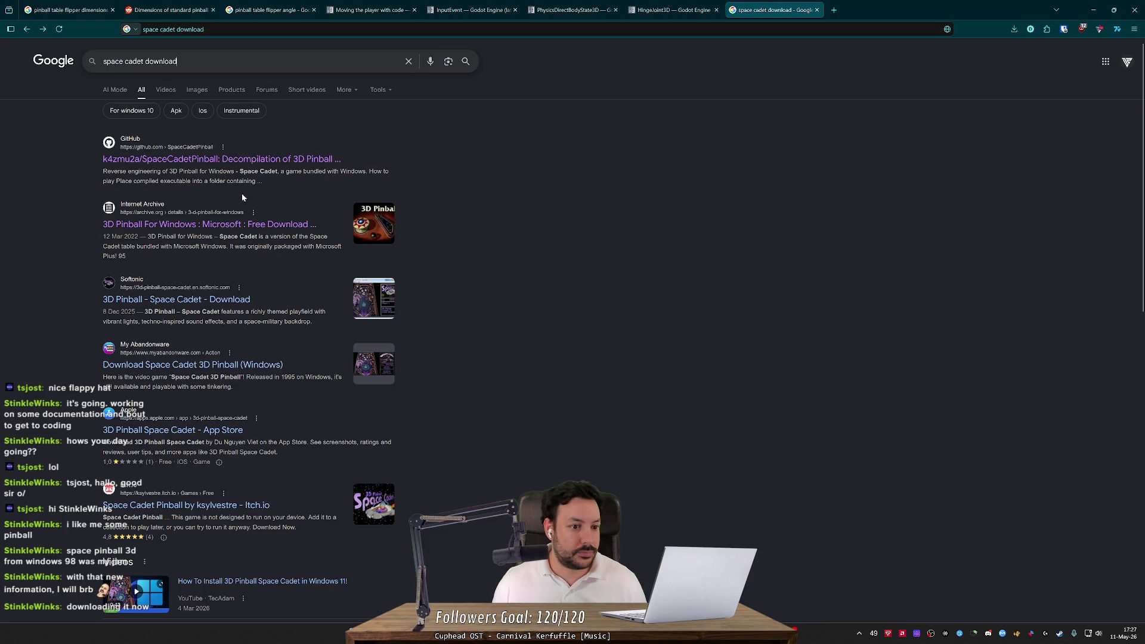
left_click(235, 226)
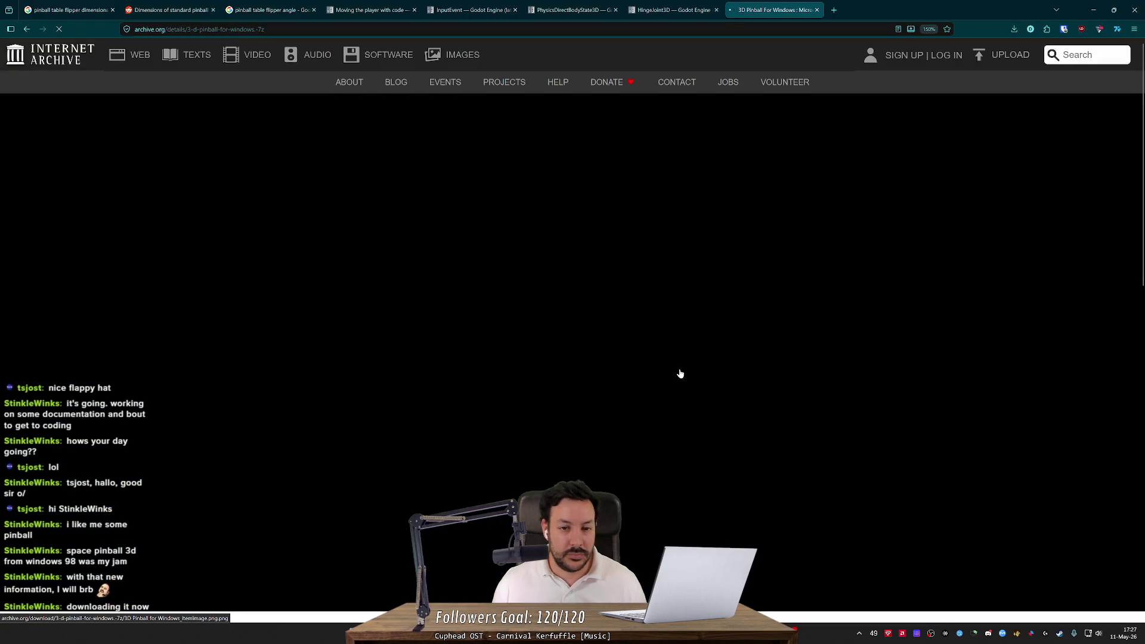
scroll(683, 363, "down", 5)
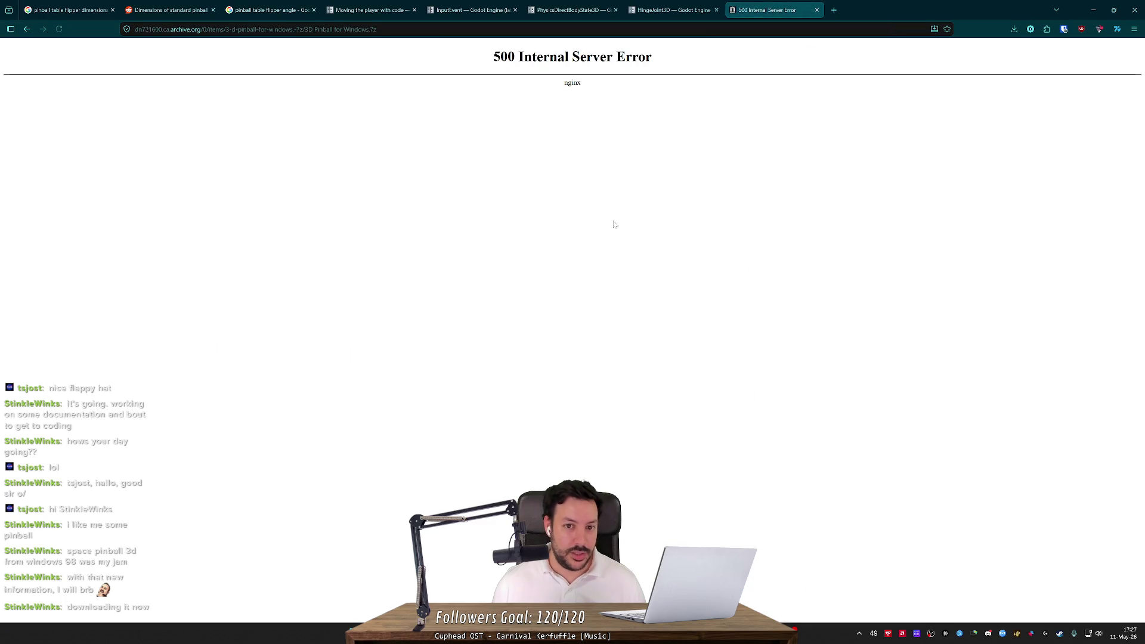
key("alt+Left")
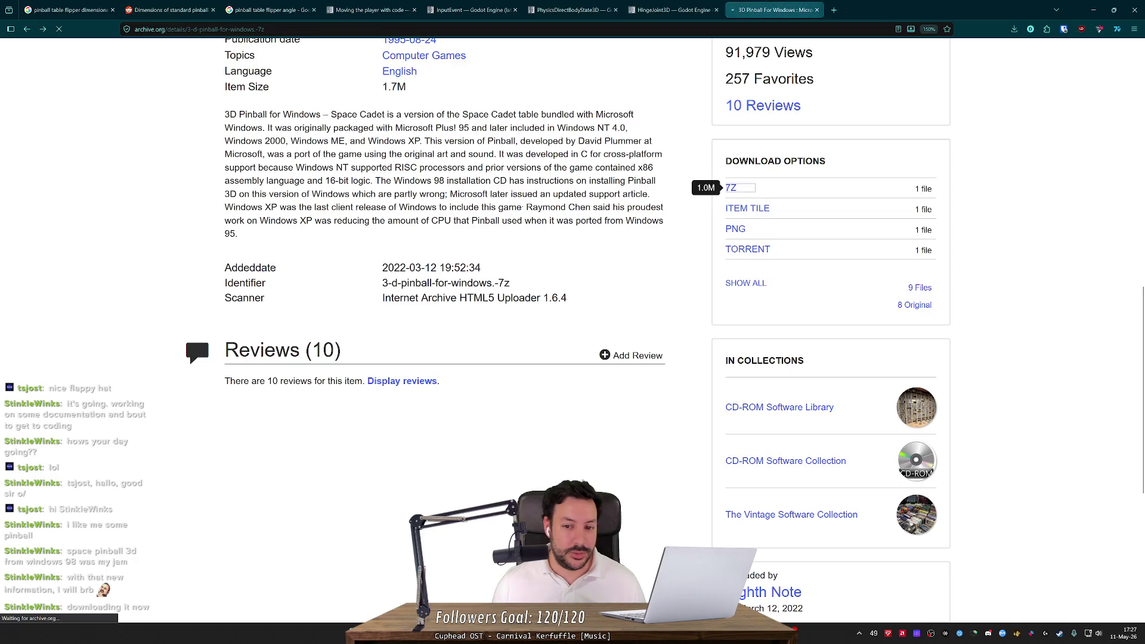
key("alt+Left")
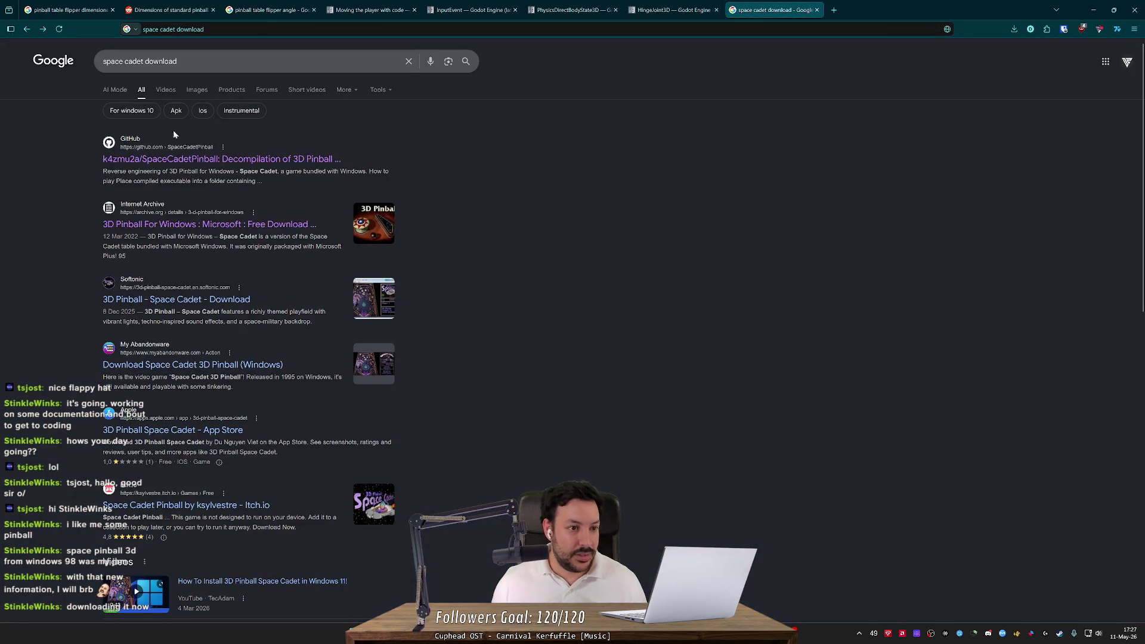
Search 'space cadet download reddit' and follow the PCGamer Reddit post to groovyPost's install guide
left_click(251, 61)
type("reddit")
key("Return")
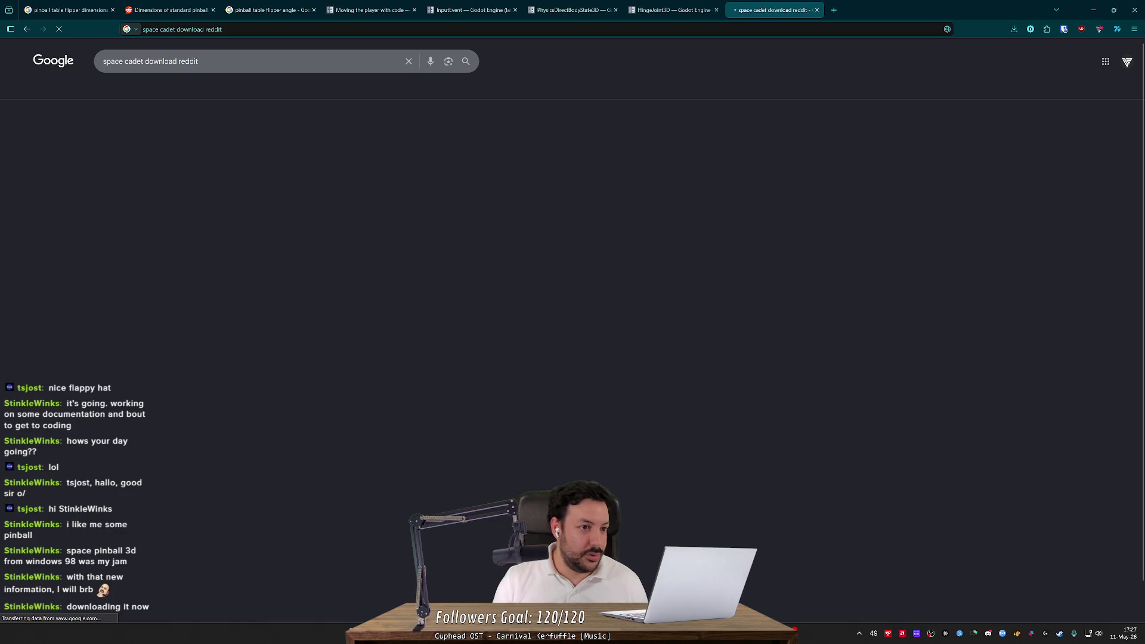
left_click(179, 143)
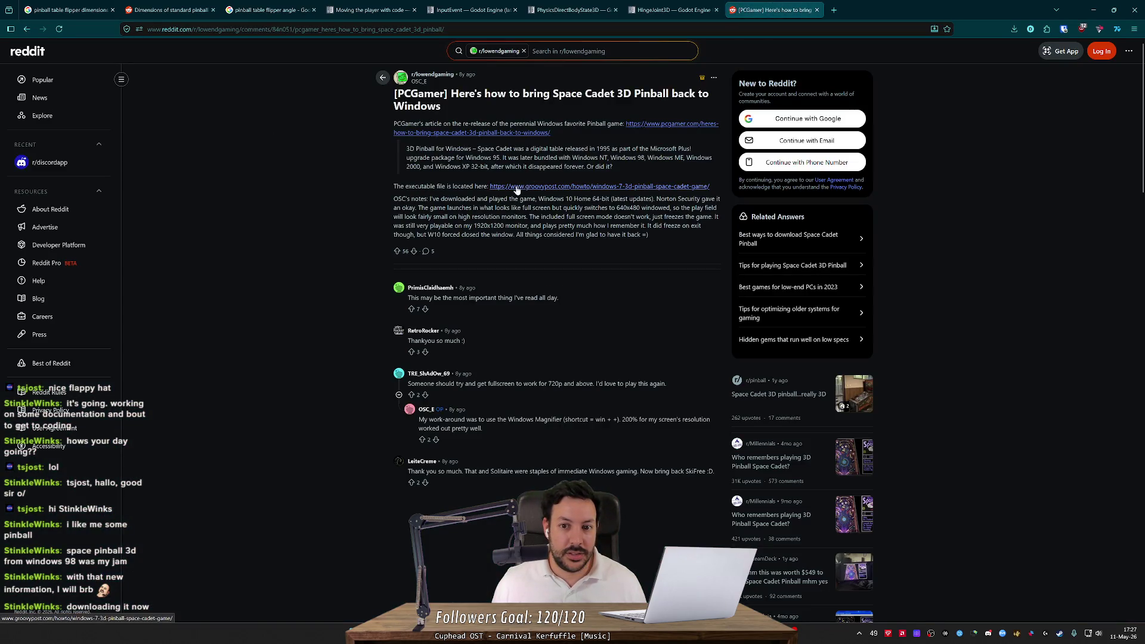
left_click(549, 186)
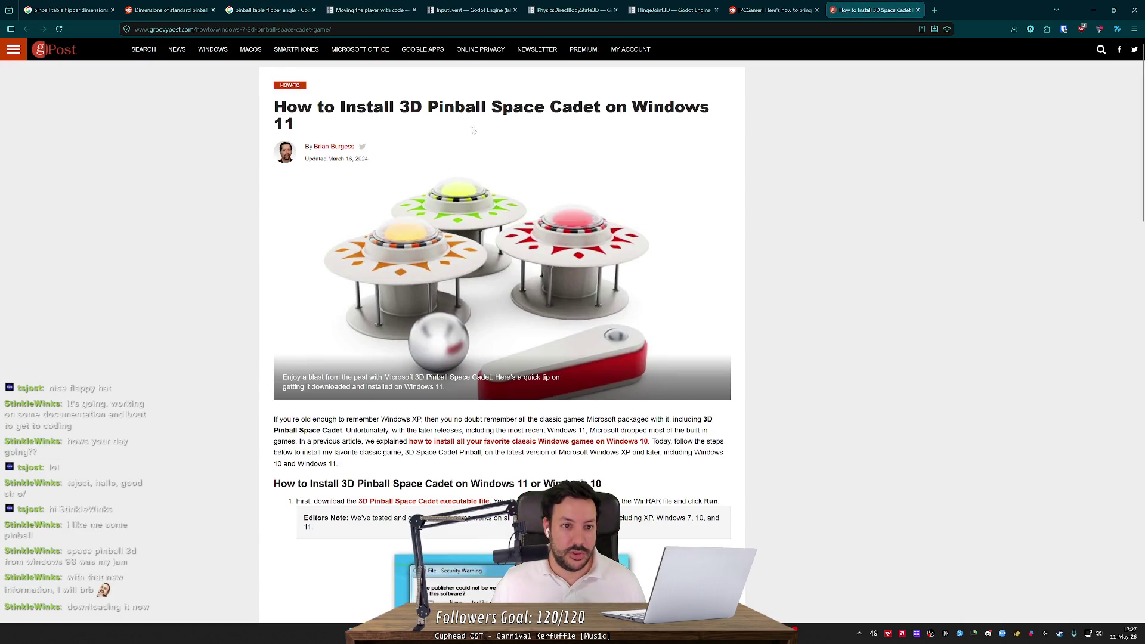
Download the 3d_pinball_for_windows_space_cadet.exe installer and run it
scroll(385, 337, "down", 5)
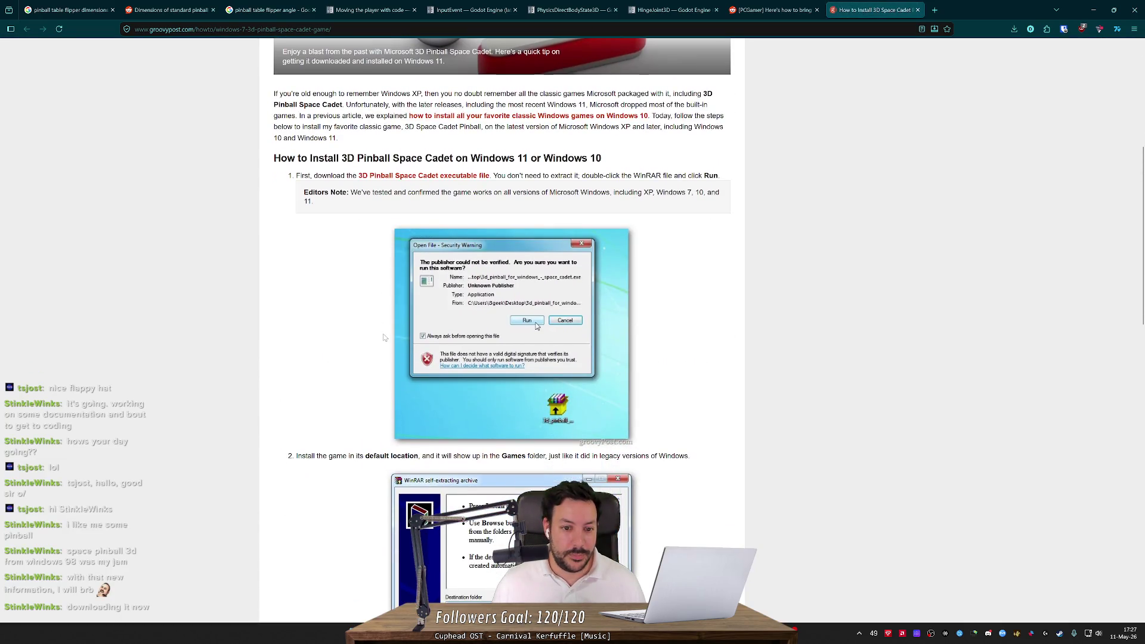
left_click(404, 179)
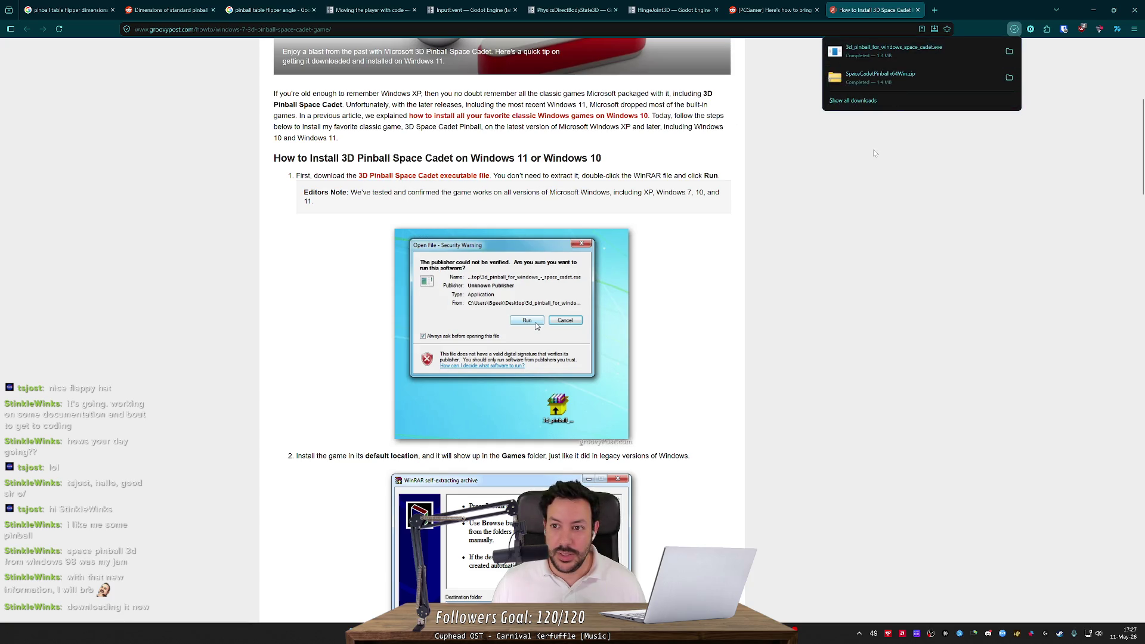
left_click(880, 50)
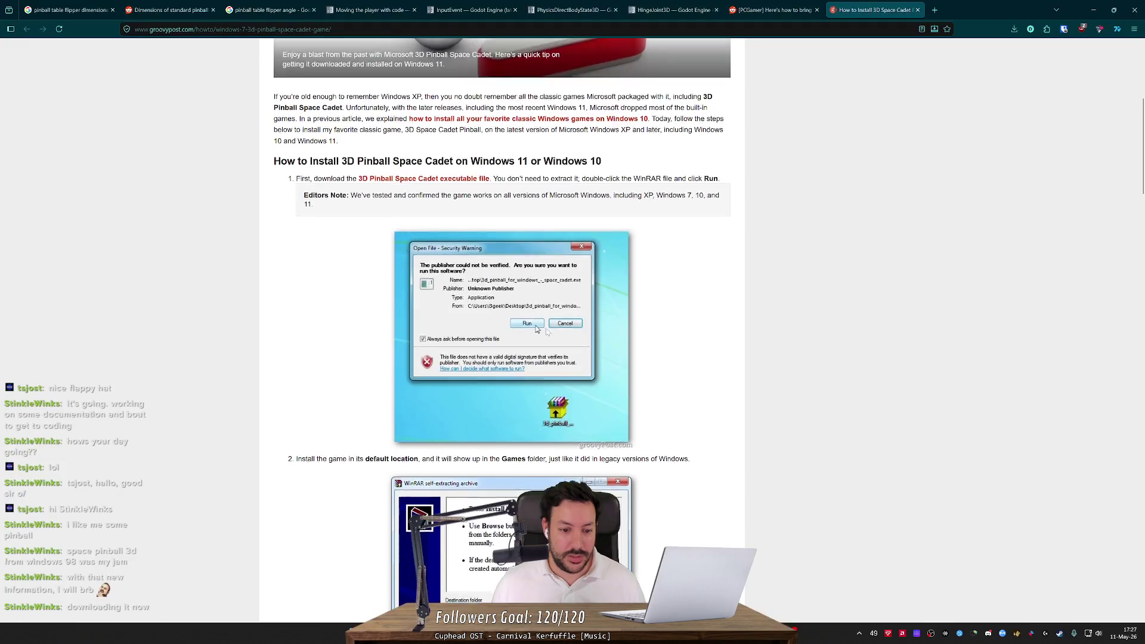
scroll(503, 322, "down", 5)
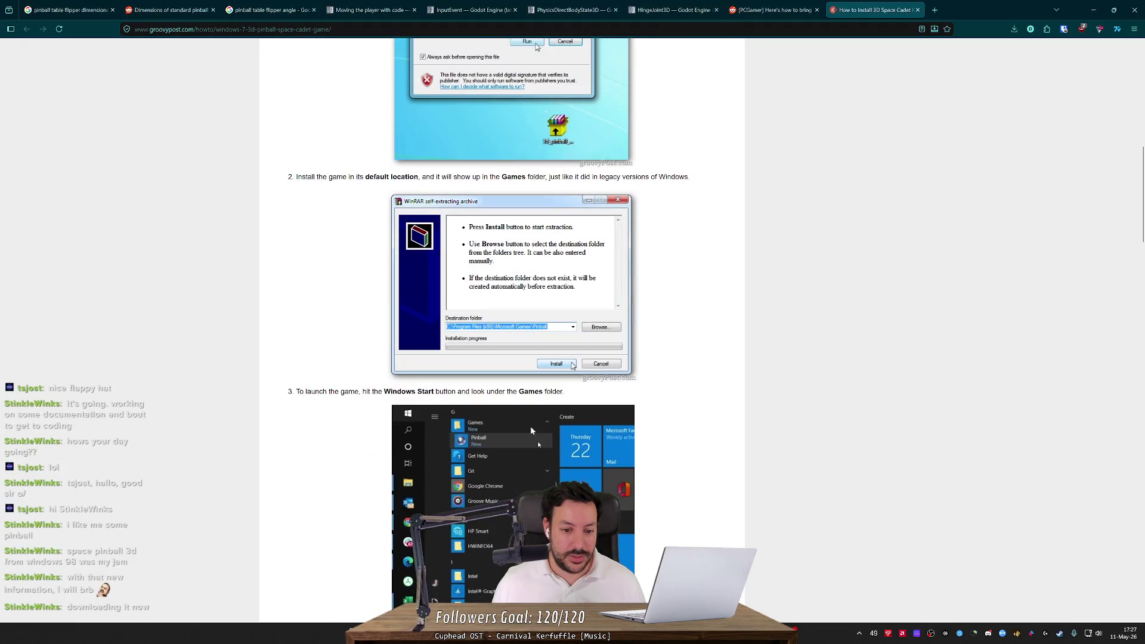
Launch Pinball from the Start search, begin a new game with F2, and nudge the table with X
key("super")
type("pinball")
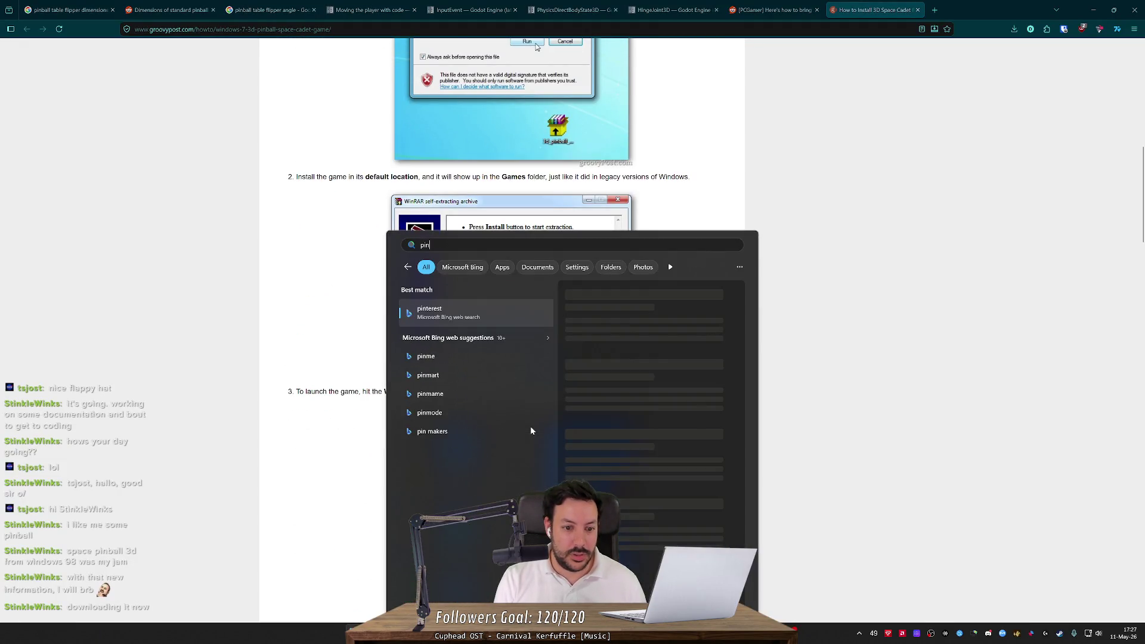
key("Return")
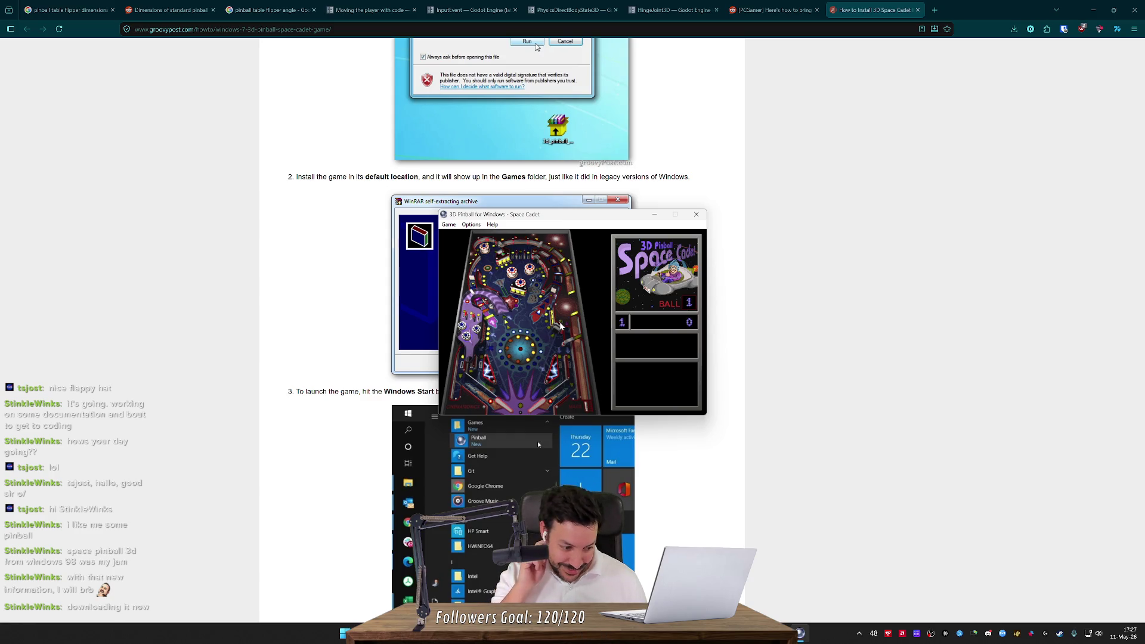
key("F2")
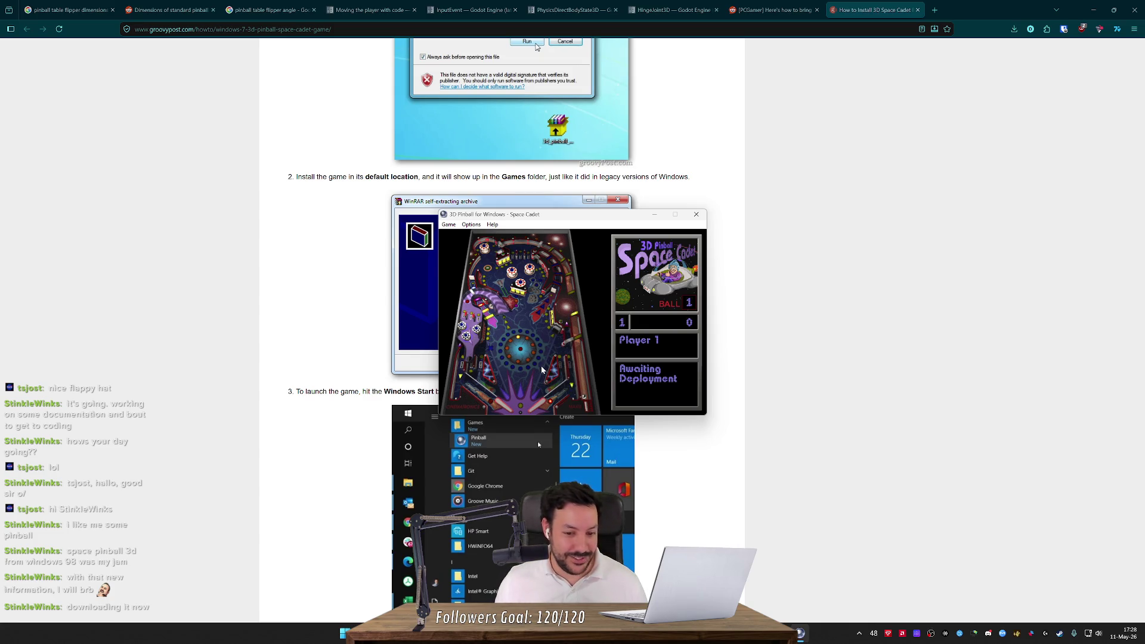
key("x")
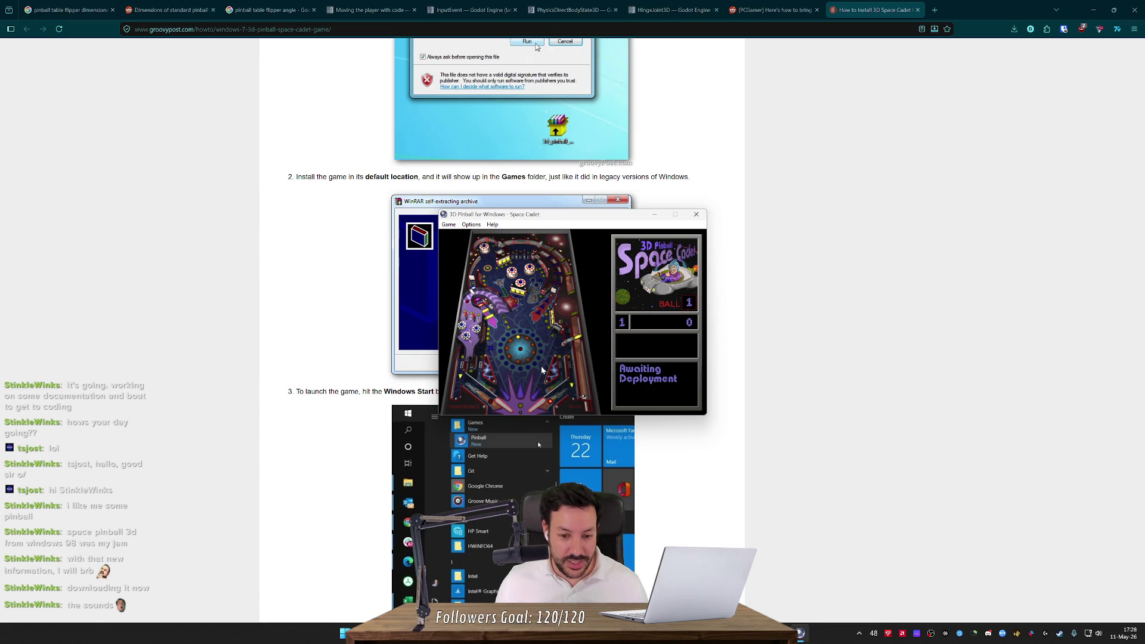
key("x")
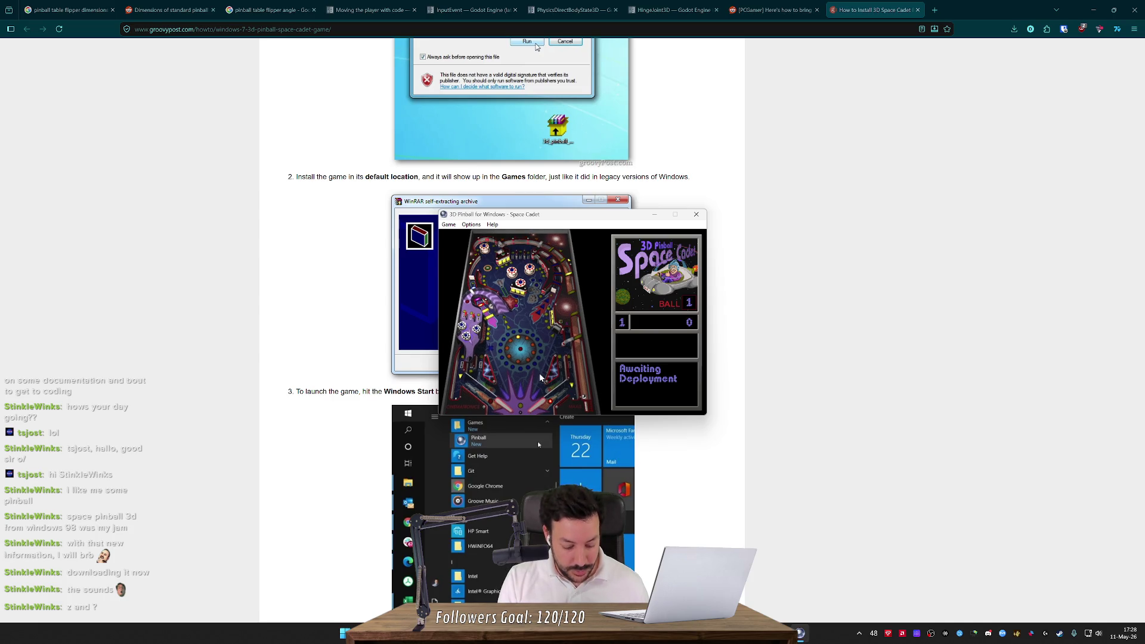
In Player Controls, bind Right Flipper to M and Right Table Bump to N, then resume with F3
left_click(465, 227)
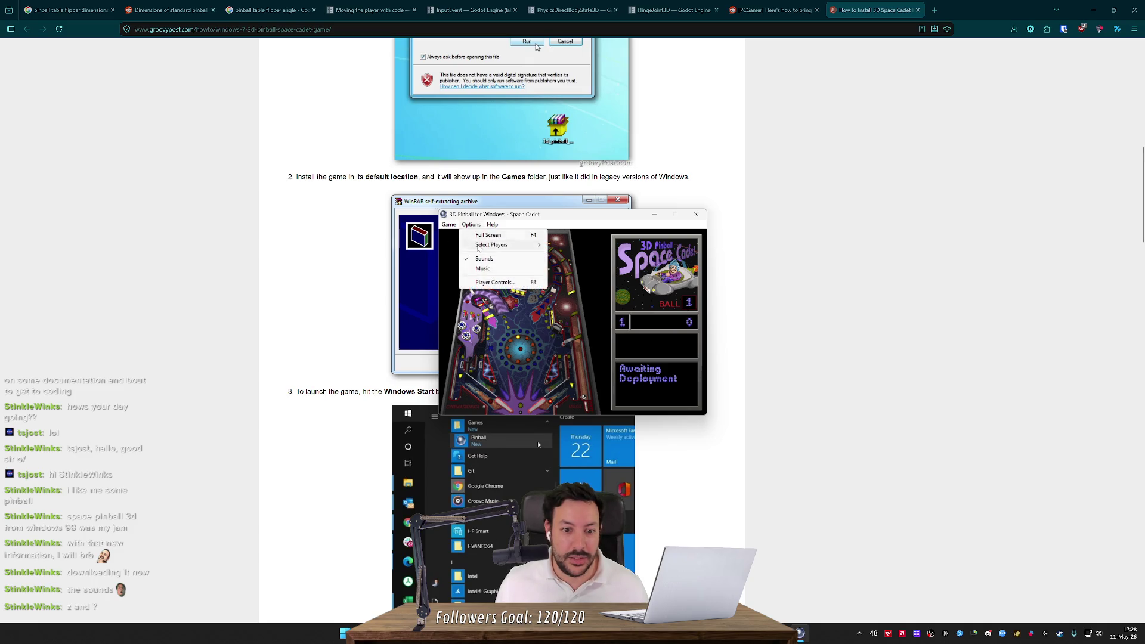
left_click(498, 283)
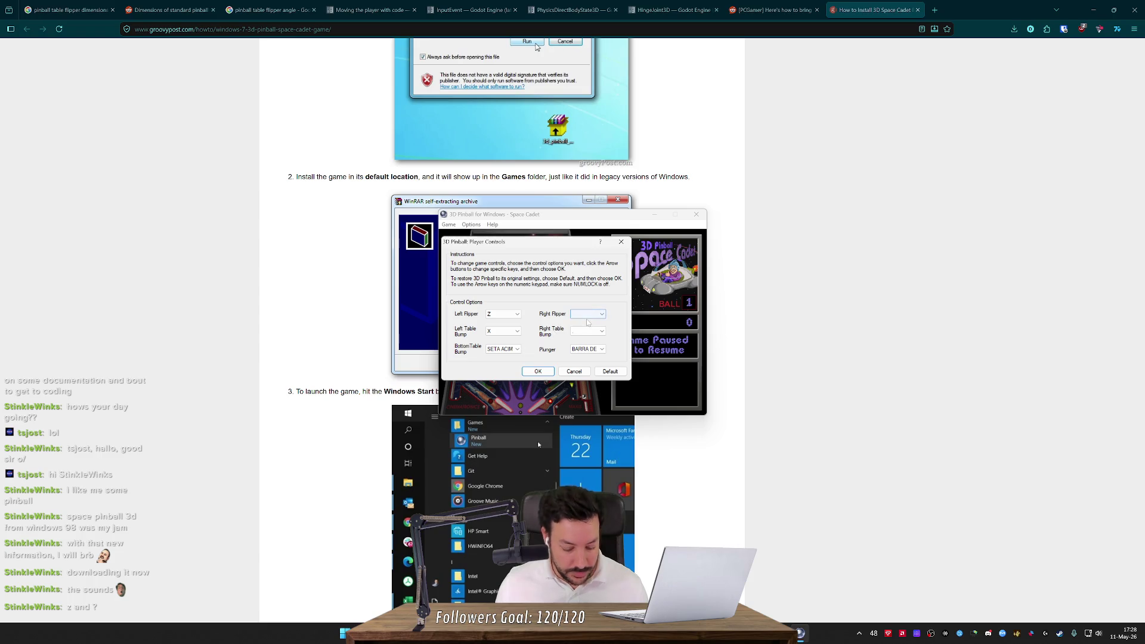
left_click(592, 315)
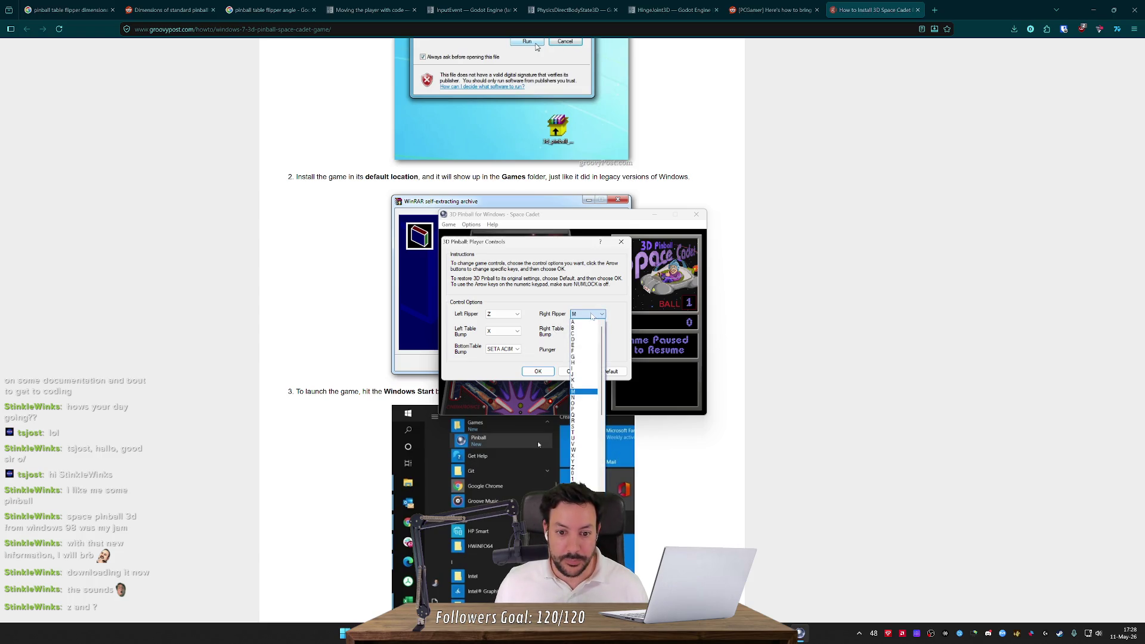
key("m")
key("Tab")
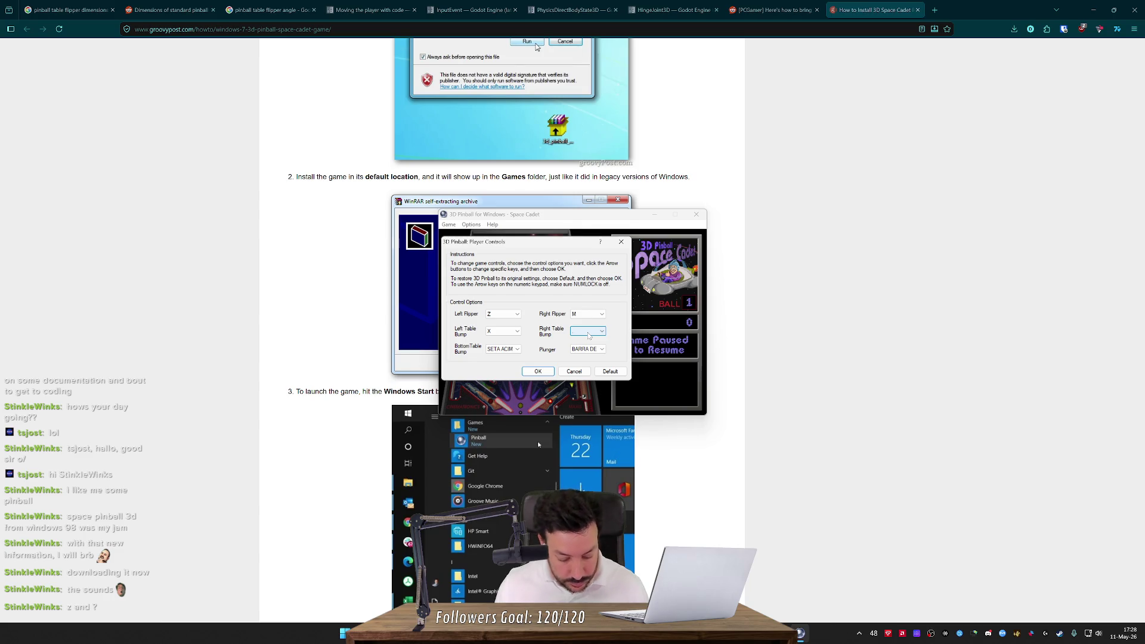
left_click(588, 332)
key("n")
left_click(534, 371)
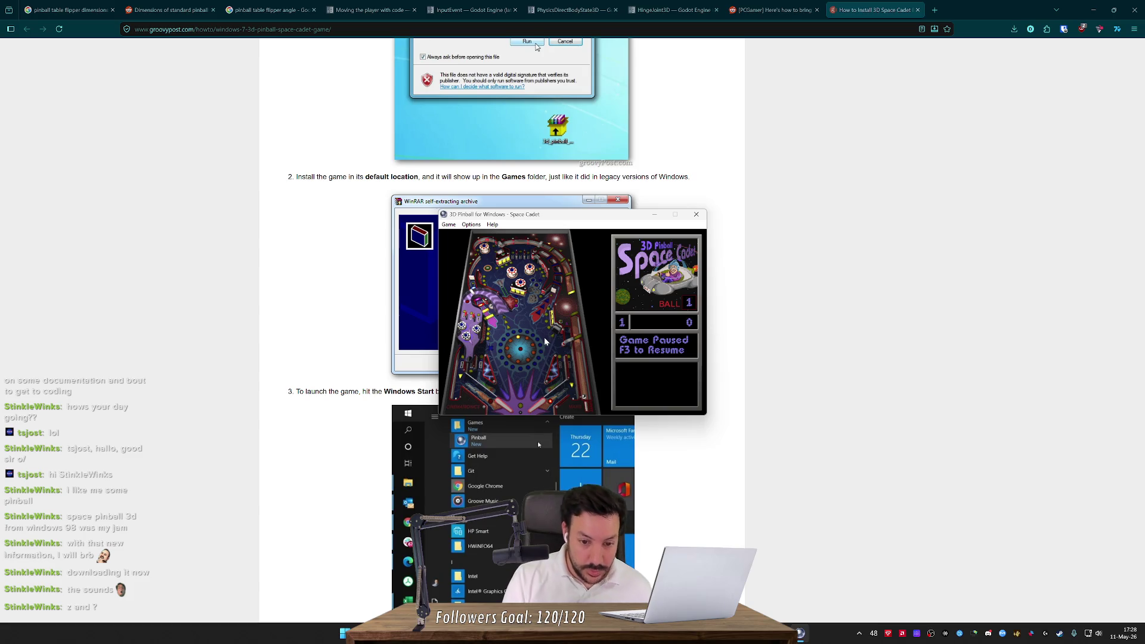
key("F3")
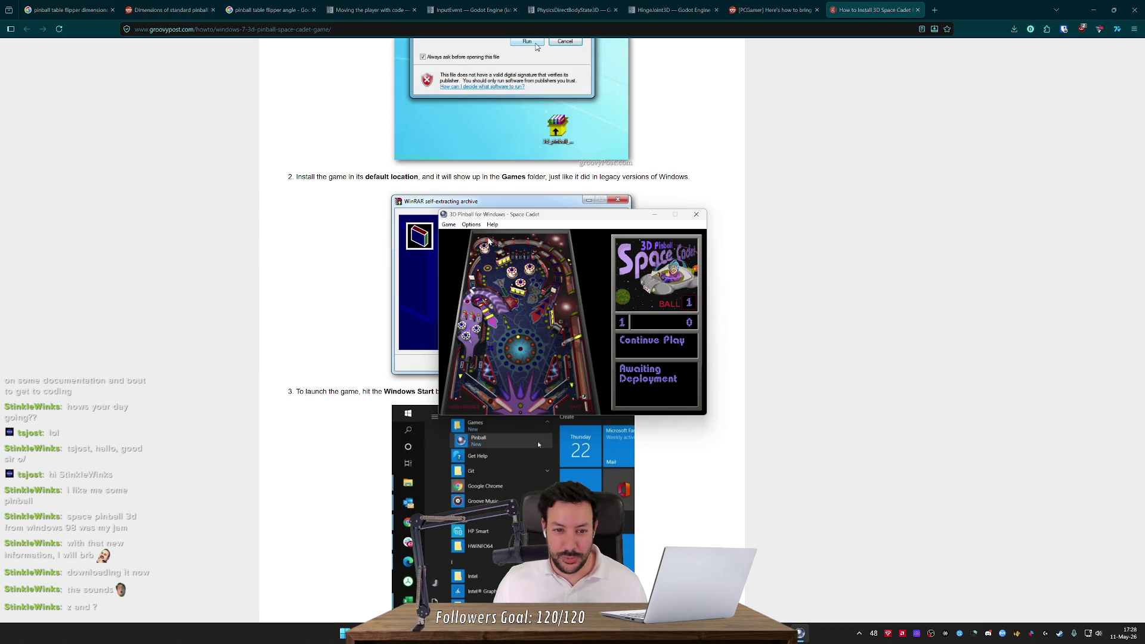
left_click(471, 224)
Check Player Controls and cancel without changes, then briefly visit the browser and clear a stray character
left_click(495, 282)
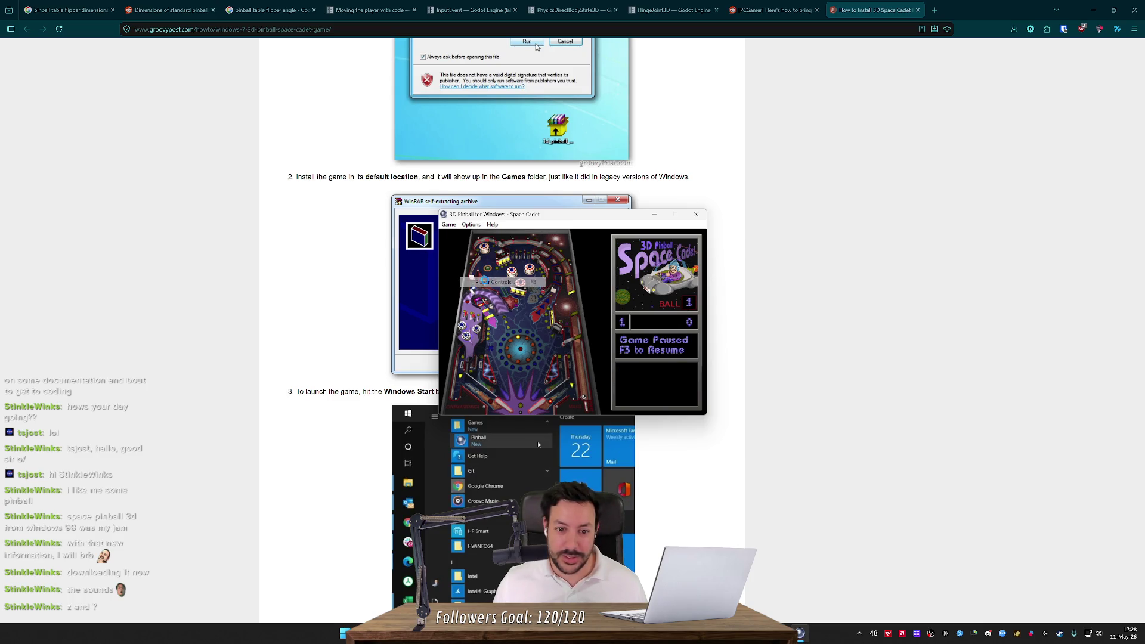
left_click(575, 371)
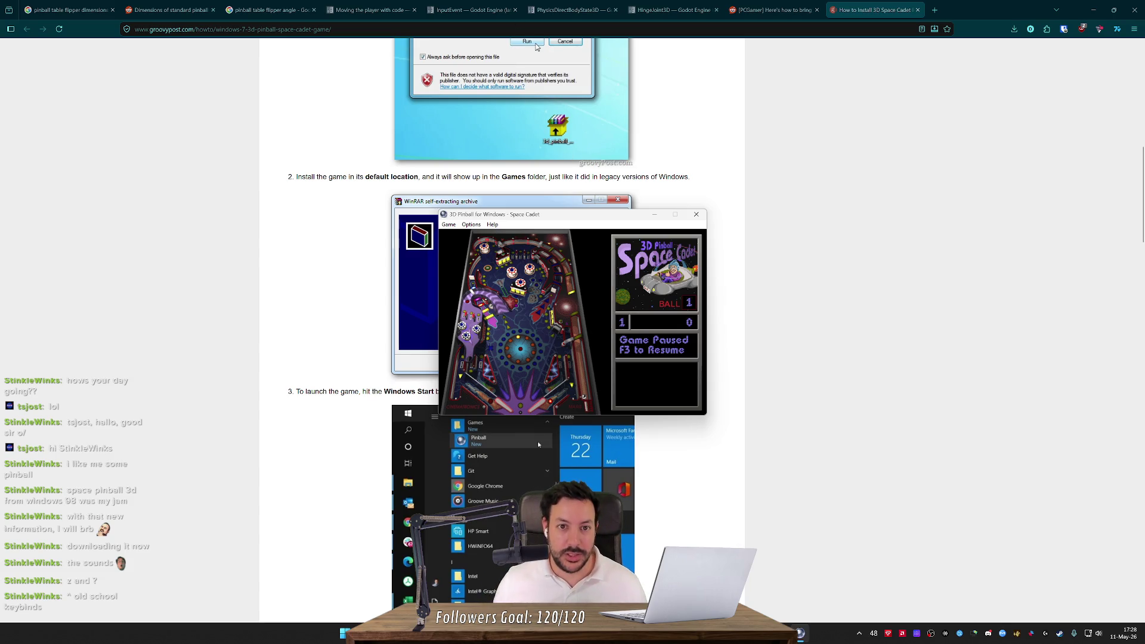
key("alt+Tab")
key("ctrl+l")
type("-")
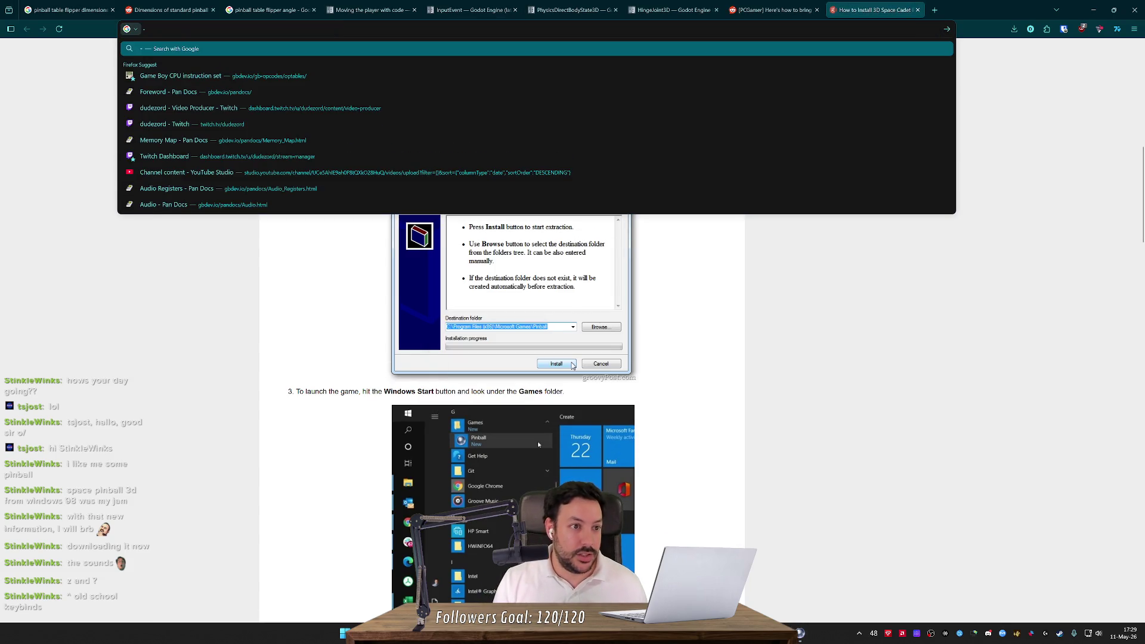
key("BackSpace")
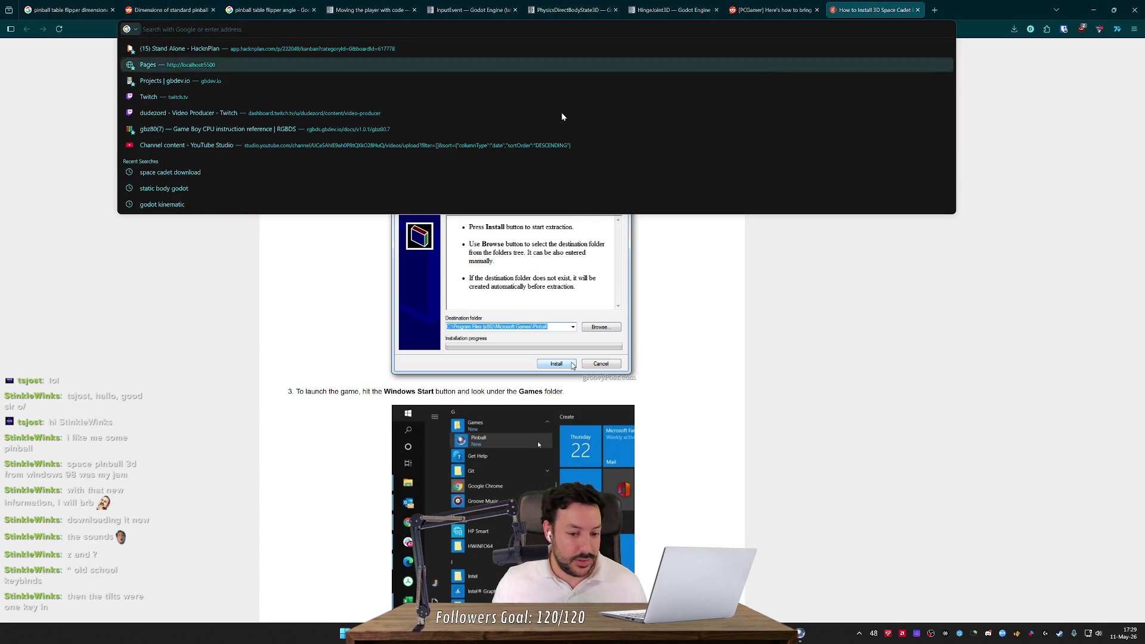
Return to Space Cadet, resume the paused game with F3 and launch the ball
key("alt+Tab")
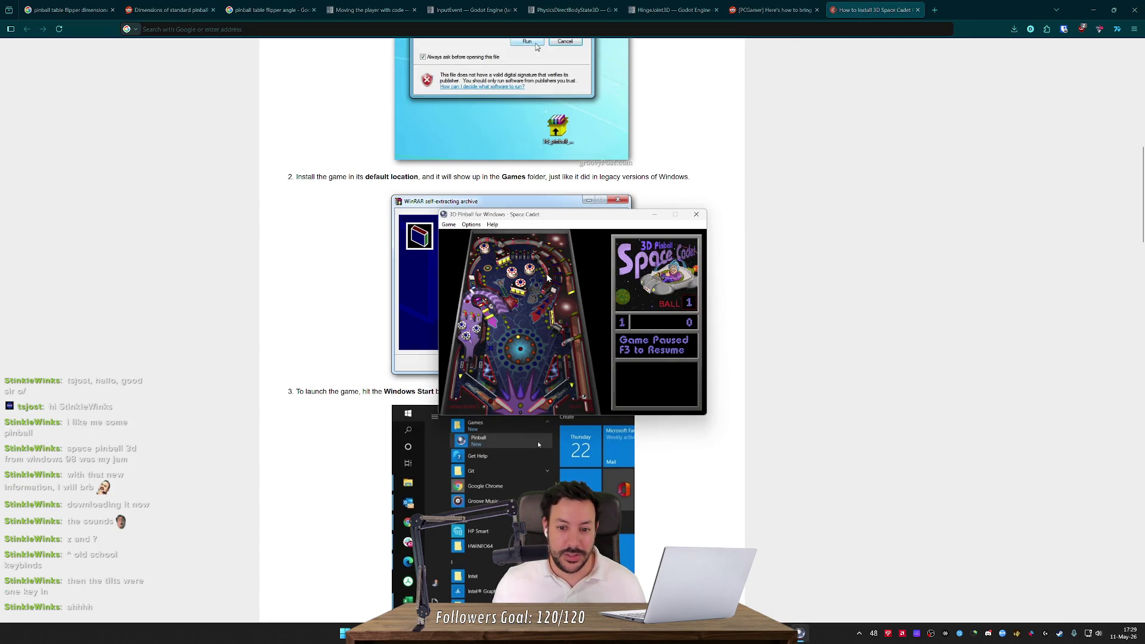
key("F3")
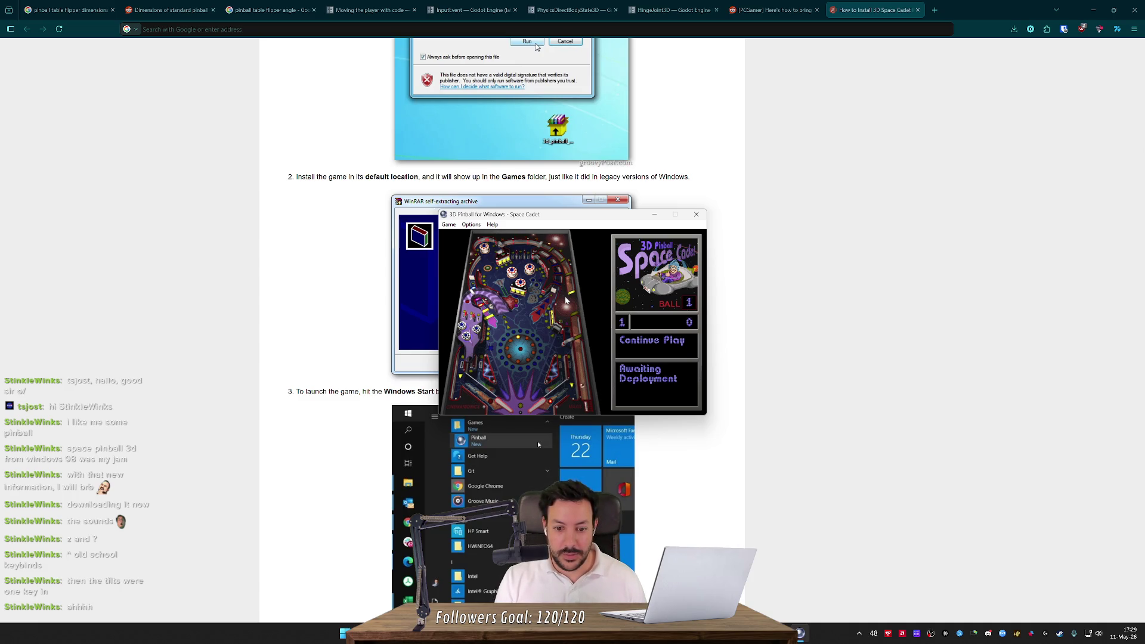
key("space")
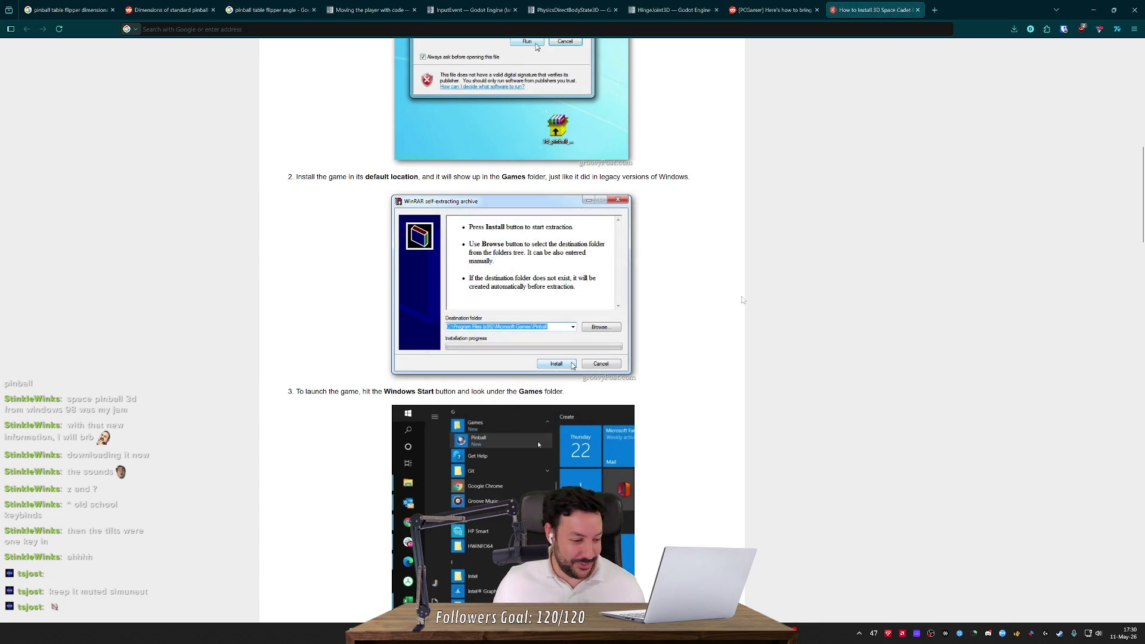
Close the groovyPost install guide tab so the Reddit PCGamer post is showing
key("ctrl+w")
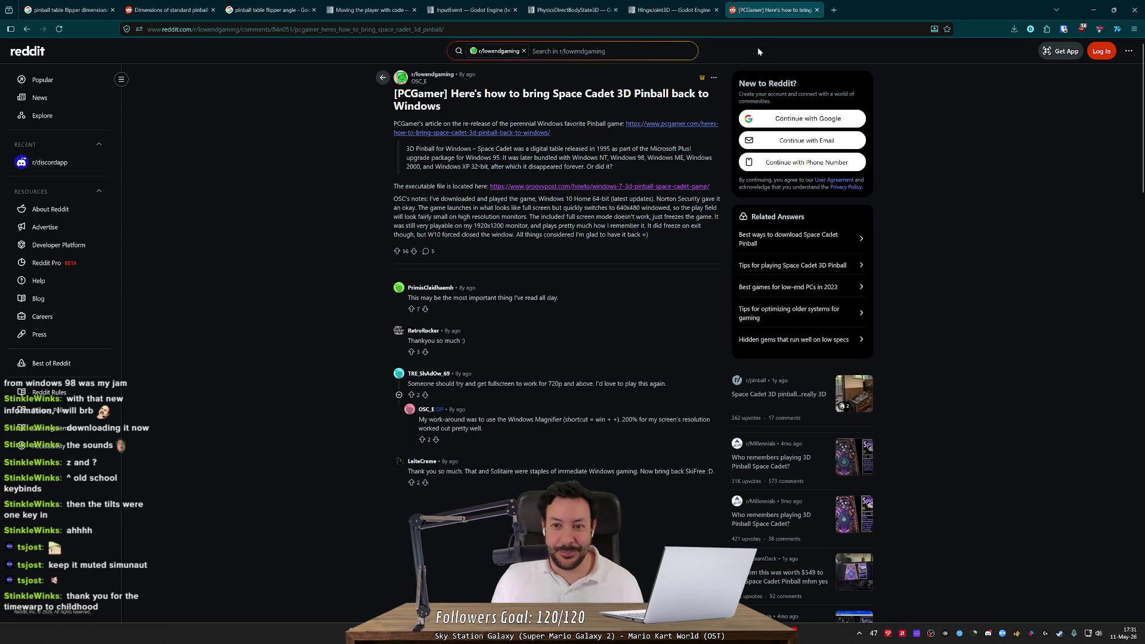
Put the browser away and bring the Godot pinball project back on screen
left_click(817, 10)
left_click(1094, 9)
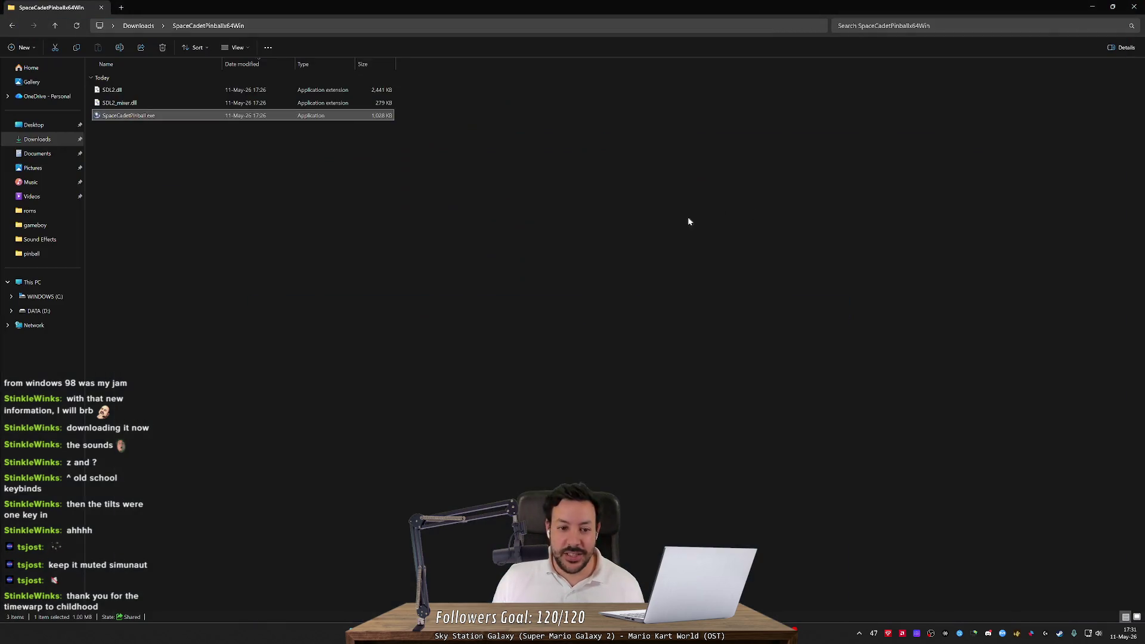
left_click(770, 633)
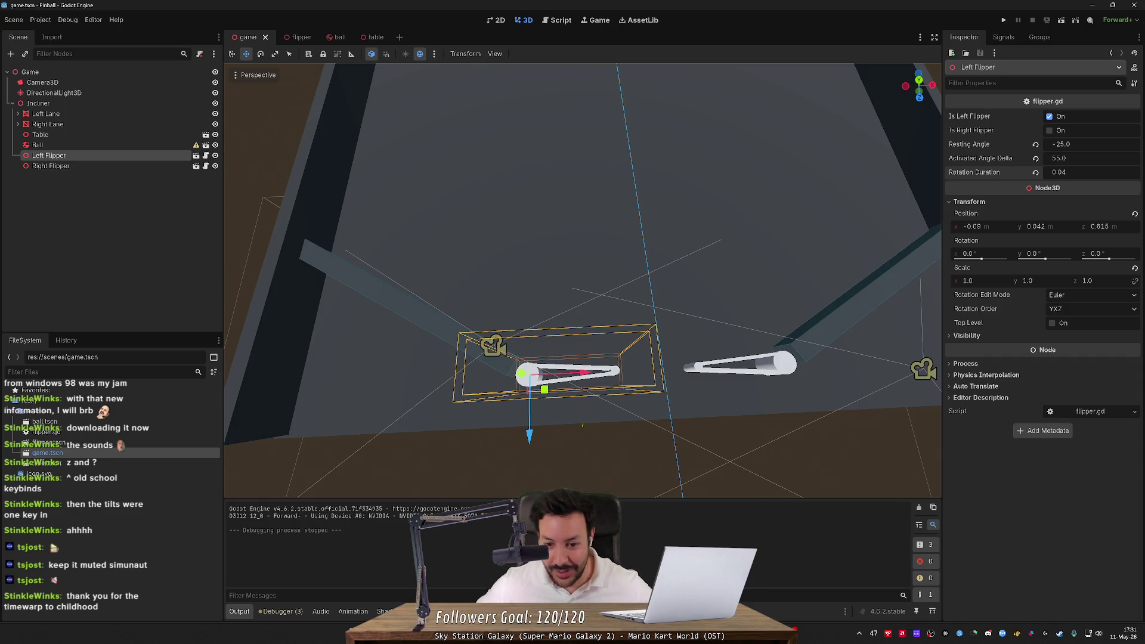
scroll(583, 281, "down", 12)
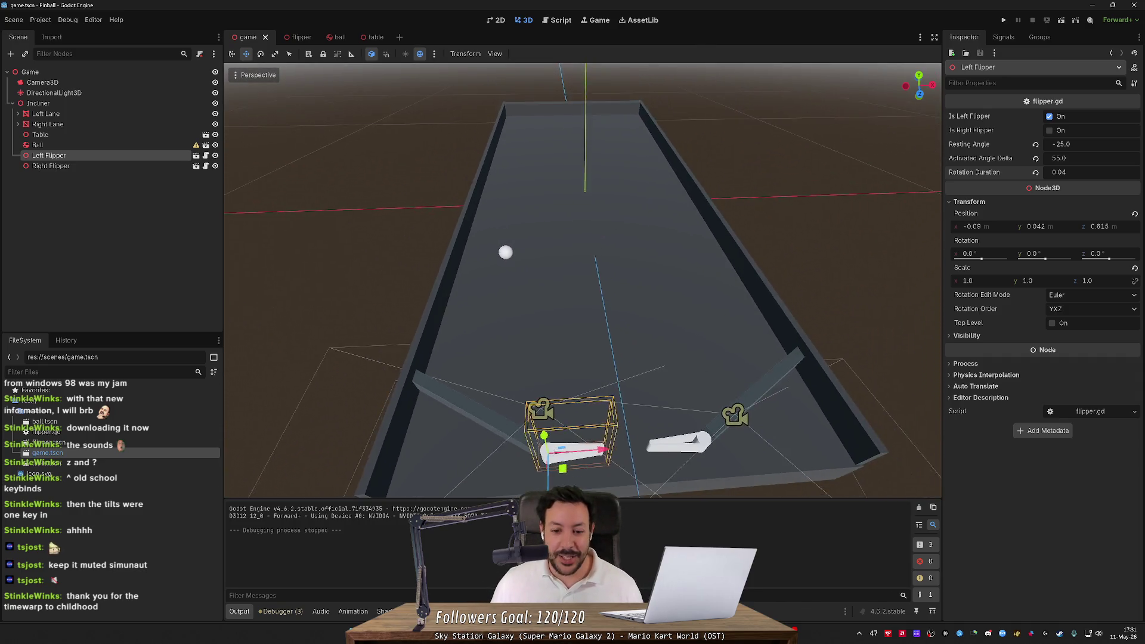
left_click_drag(799, 442, 761, 443)
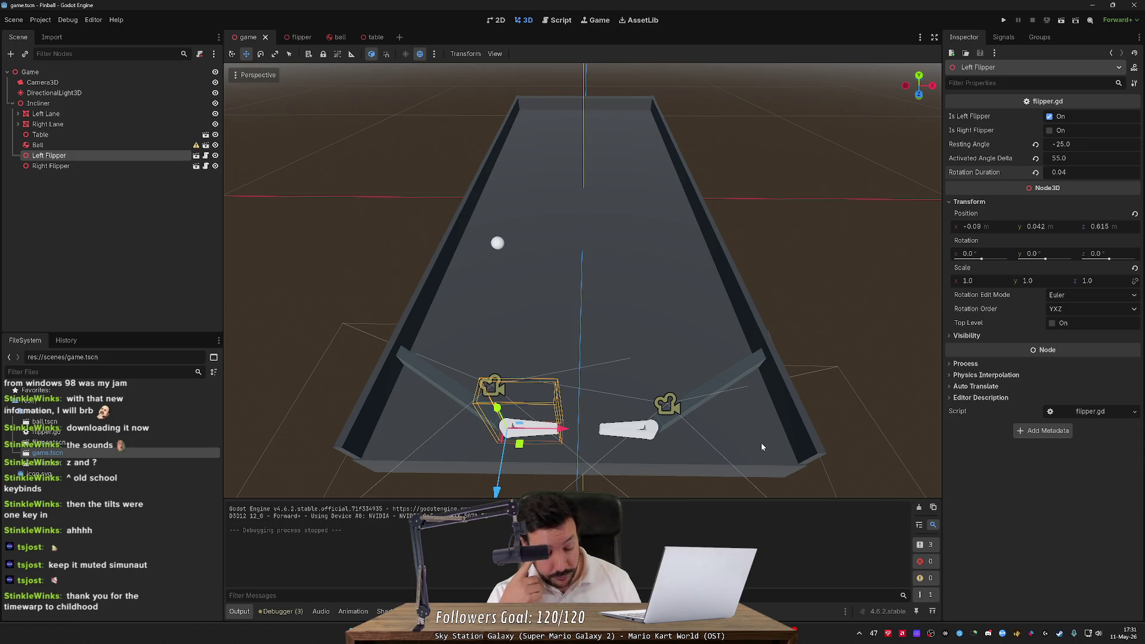
mouse_move(761, 442)
left_mouse_down()
mouse_move(767, 389)
mouse_move(919, 364)
mouse_move(859, 352)
mouse_move(771, 377)
left_mouse_up()
scroll(597, 352, "up", 2)
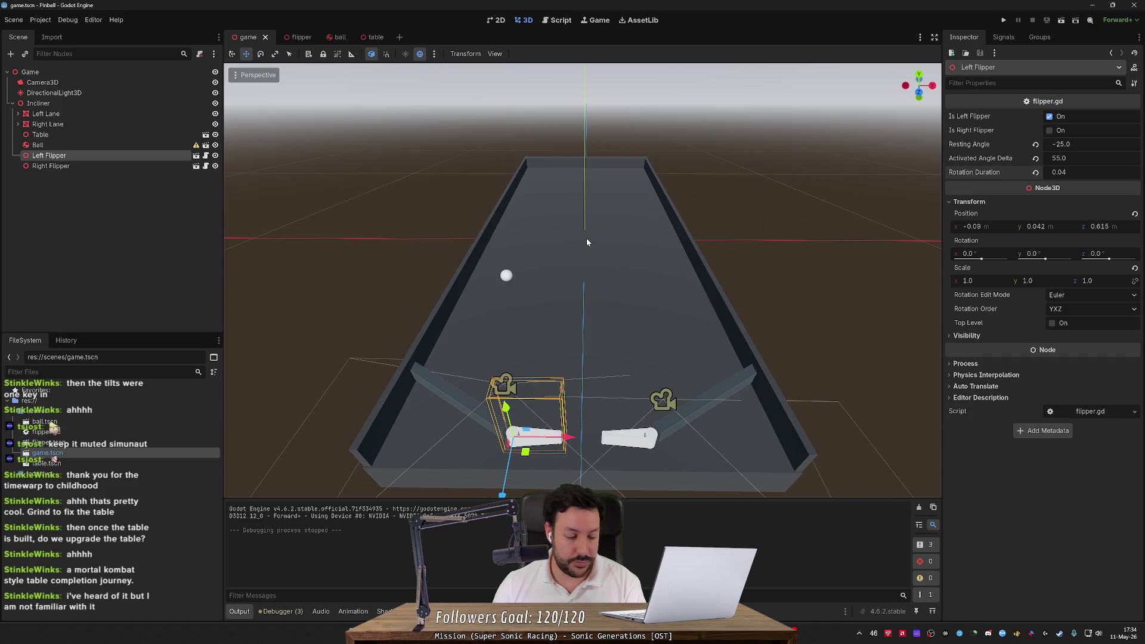
mouse_move(599, 226)
left_mouse_down()
mouse_move(510, 235)
mouse_move(501, 215)
mouse_move(573, 218)
mouse_move(592, 195)
mouse_move(571, 257)
left_mouse_up()
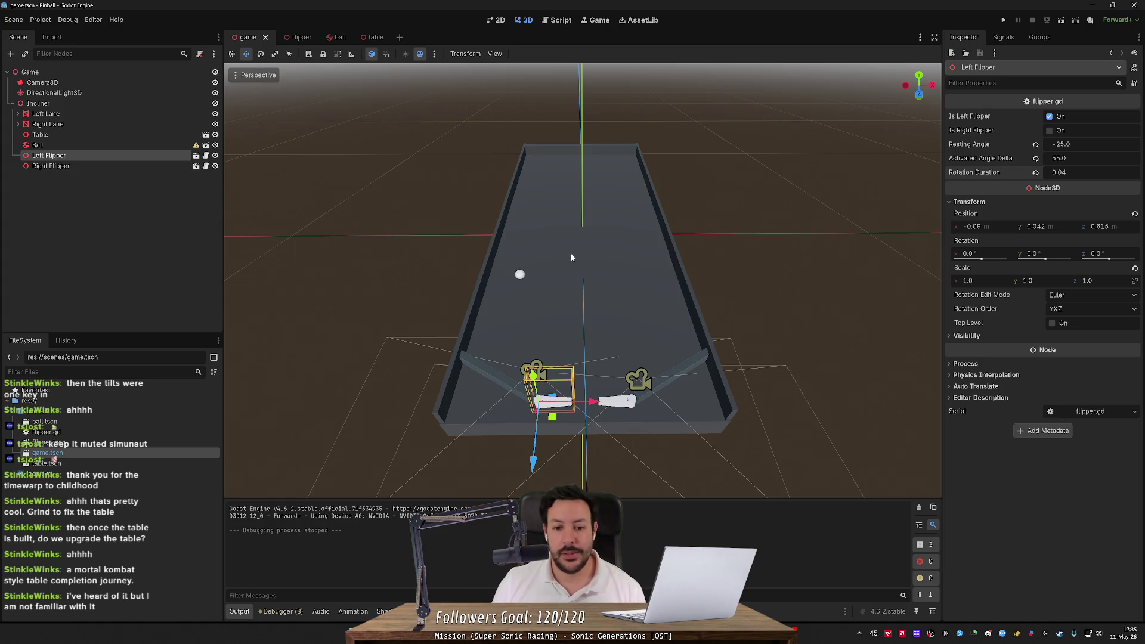
scroll(572, 258, "up", 3)
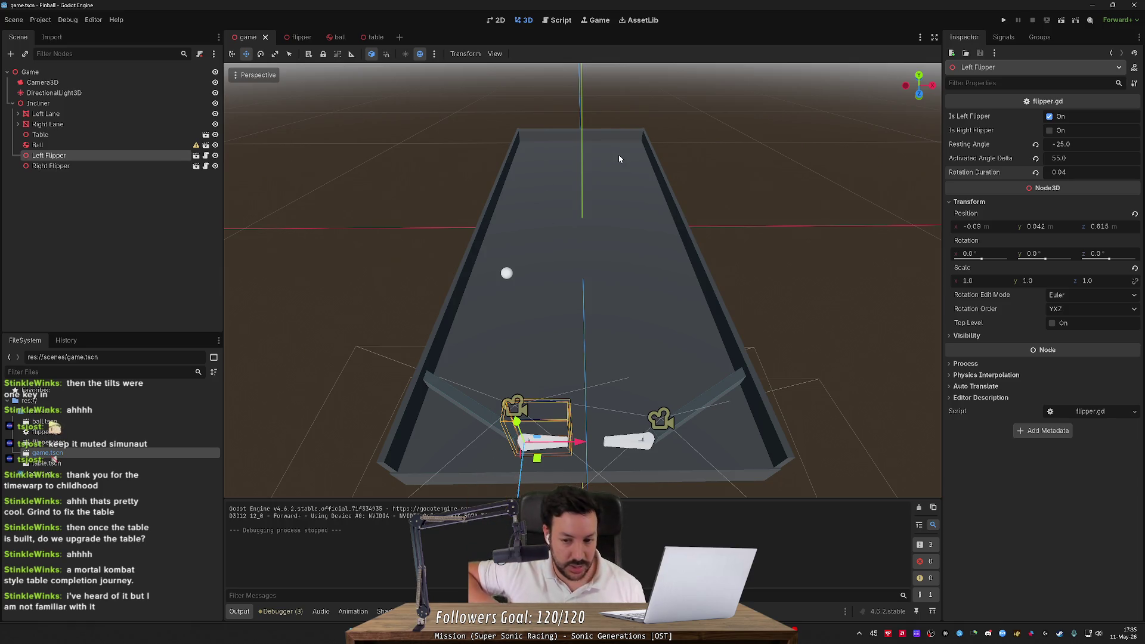
left_click_drag(619, 158, 593, 164)
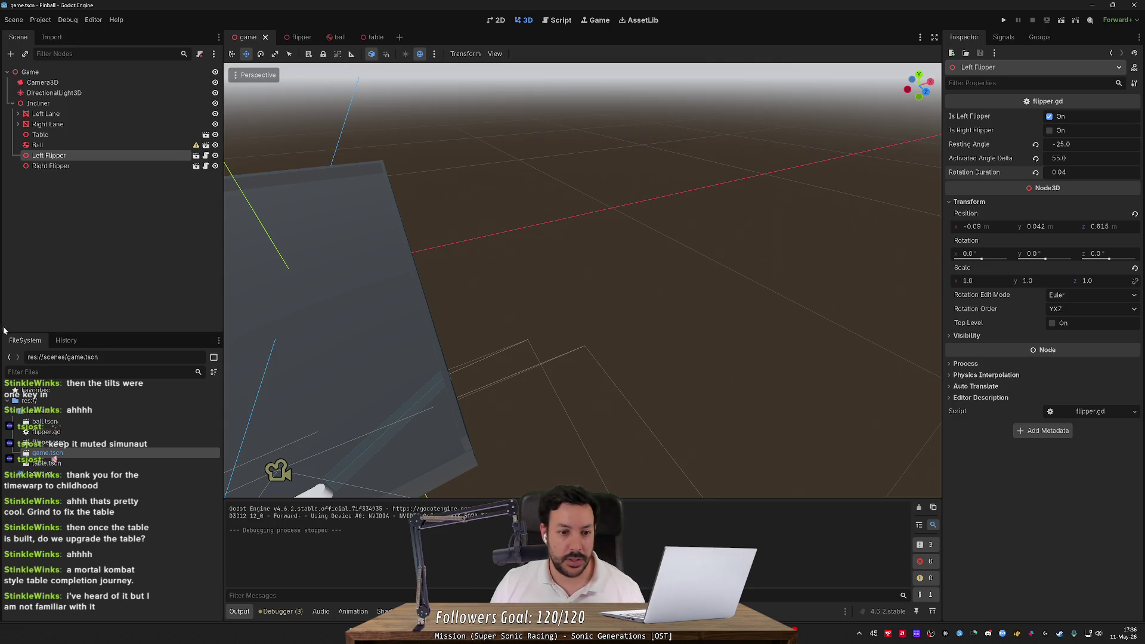
scroll(484, 360, "down", 6)
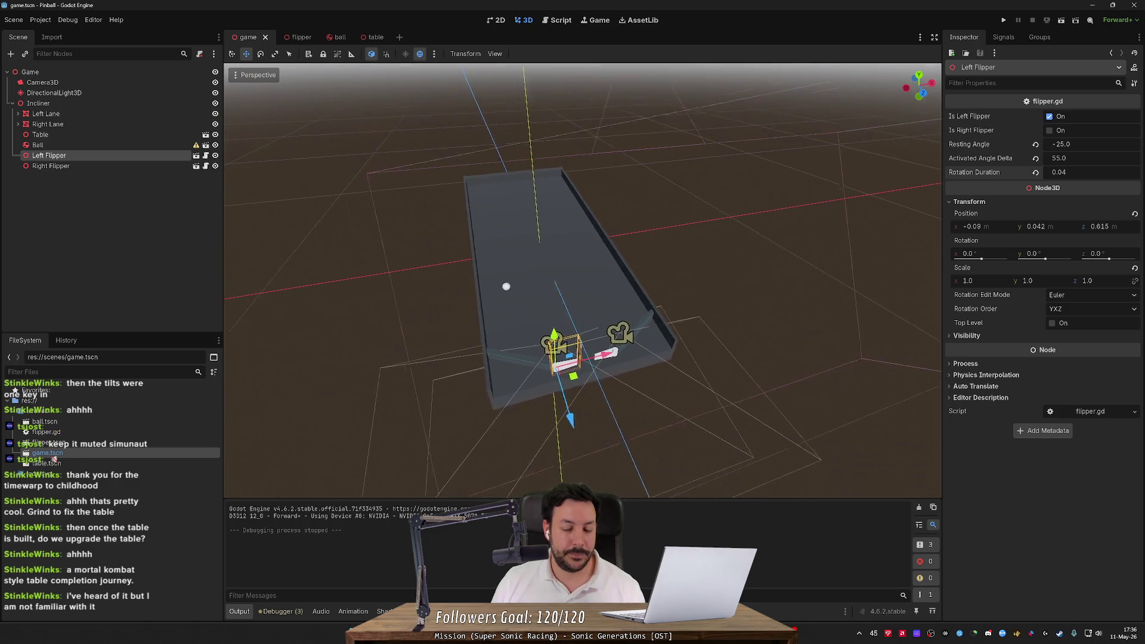
mouse_move(484, 360)
left_mouse_down()
mouse_move(522, 334)
mouse_move(490, 366)
left_mouse_up()
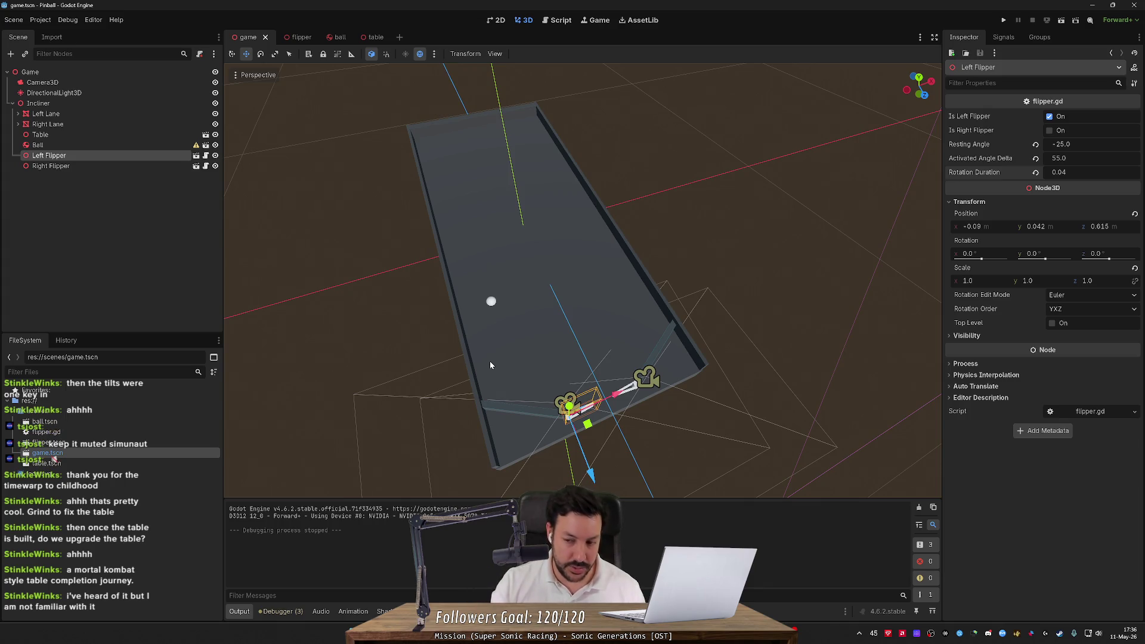
left_click_drag(585, 280, 674, 264)
left_click_drag(629, 175, 629, 175)
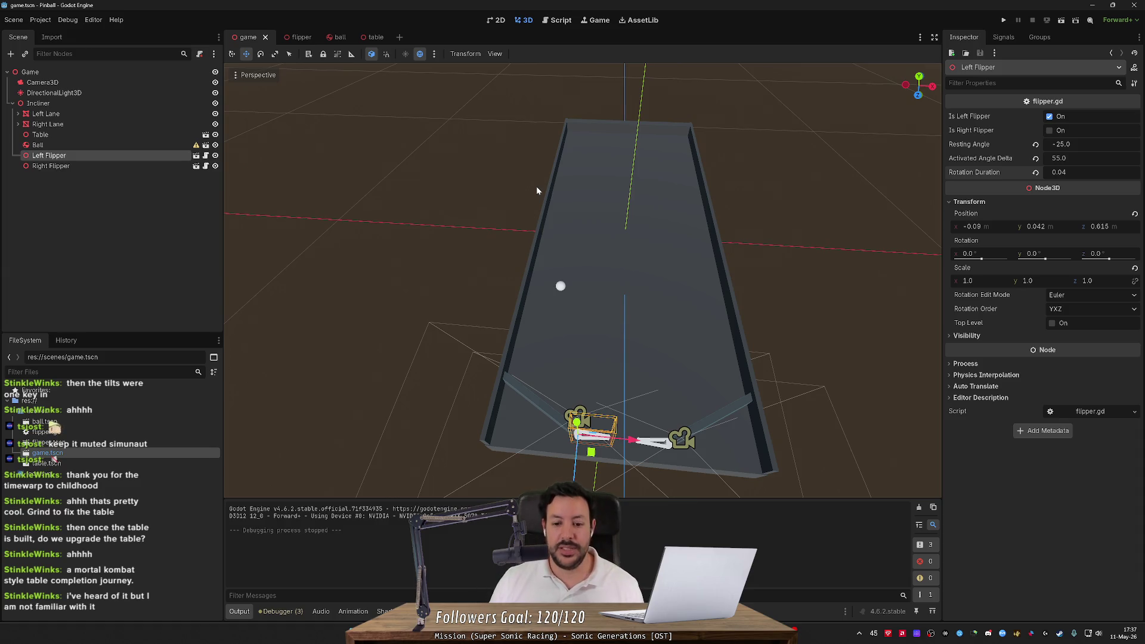
mouse_move(529, 188)
left_mouse_down()
mouse_move(502, 190)
mouse_move(528, 183)
mouse_move(516, 178)
mouse_move(525, 190)
mouse_move(496, 197)
mouse_move(567, 195)
left_mouse_up()
scroll(583, 280, "up", 3)
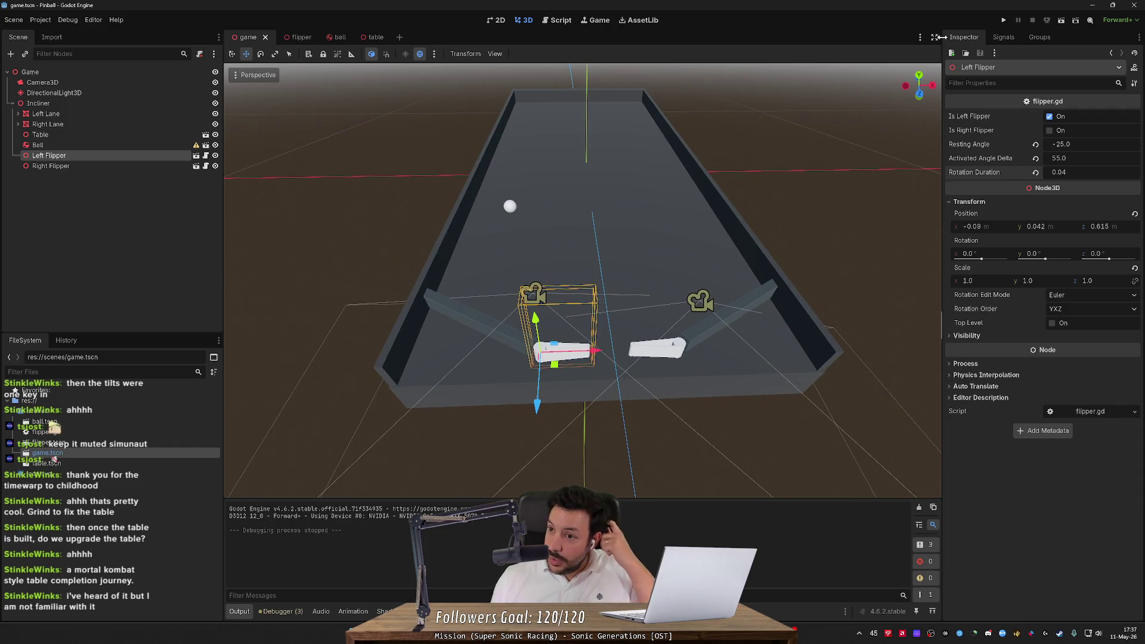
left_click(1004, 20)
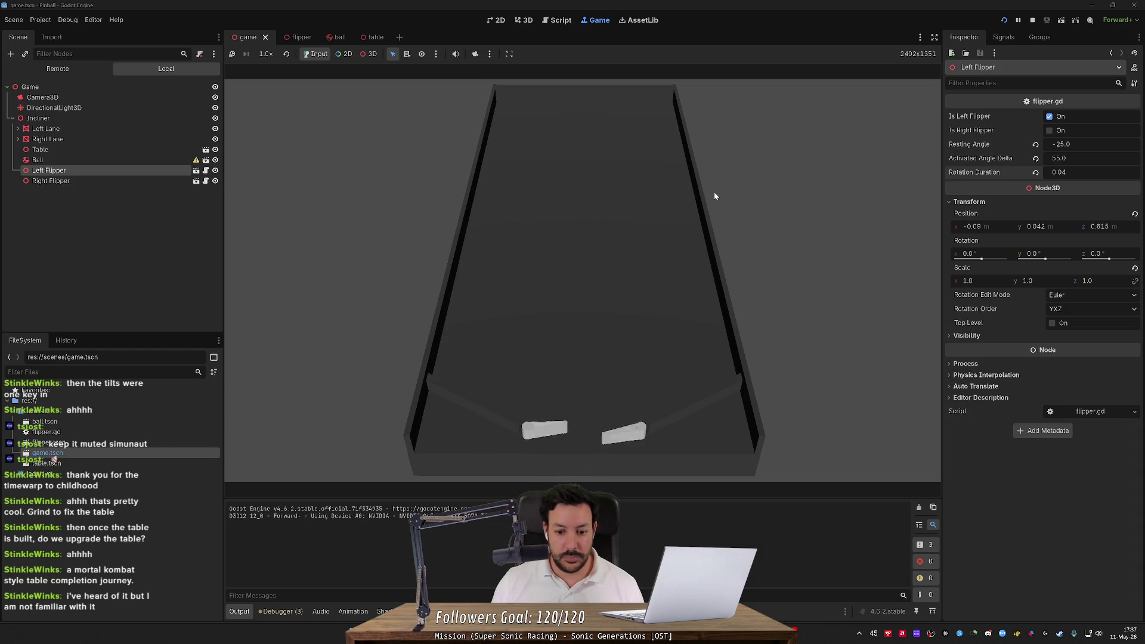
Relaunch the pinball game and test both flippers against the ball
left_click(1004, 19)
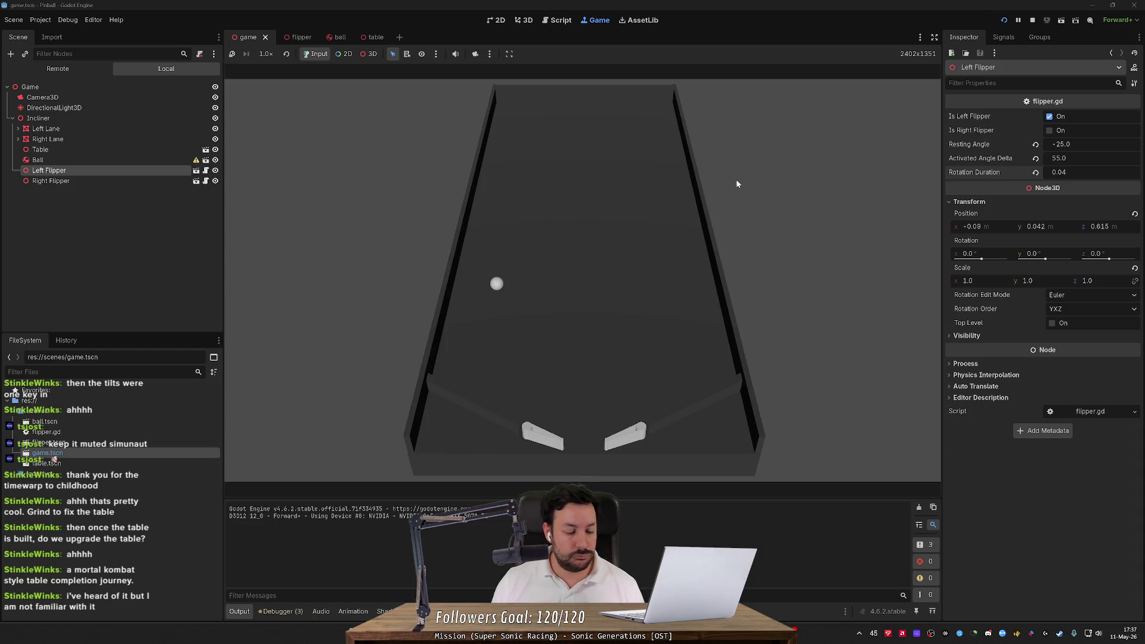
key("Right")
key("Left")
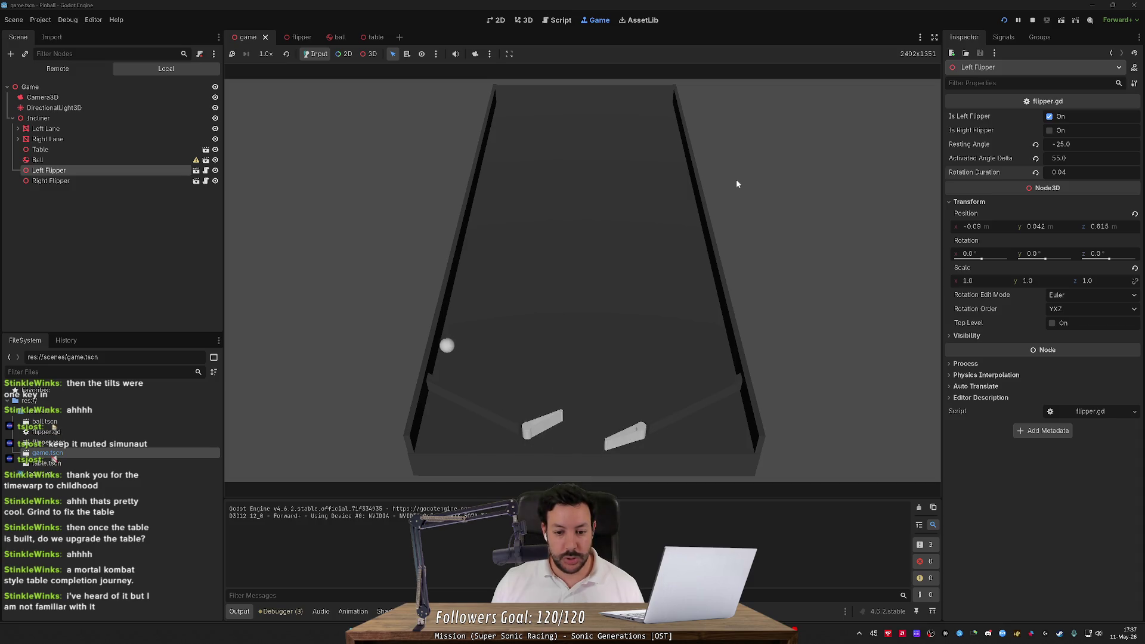
key("Left")
key("Right")
key("Left")
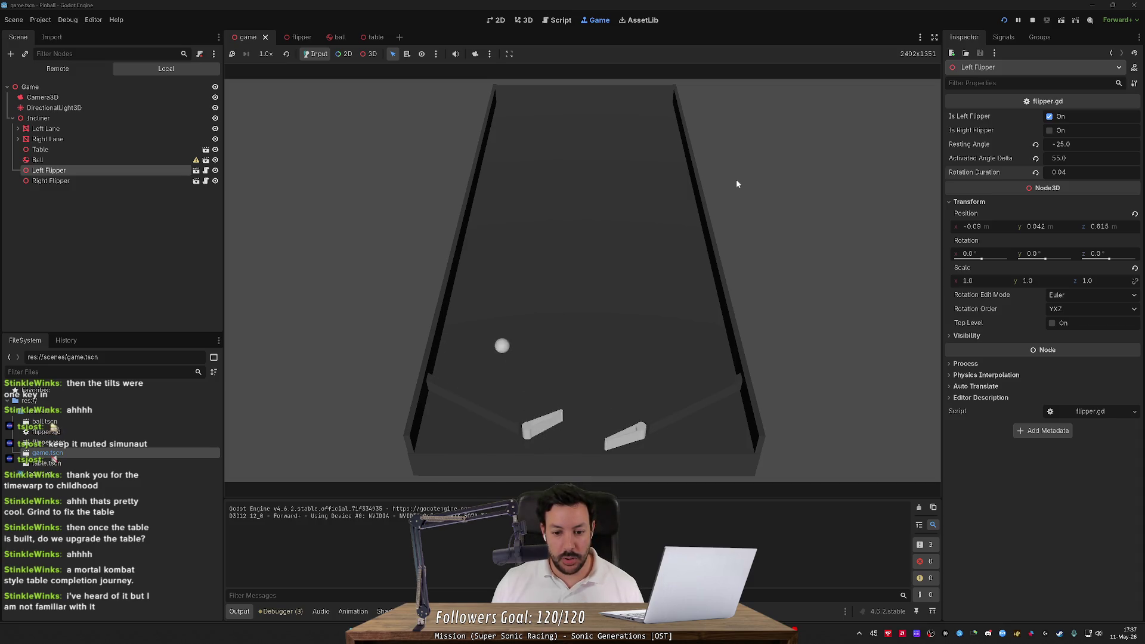
key("Left")
key("Right")
key("Left")
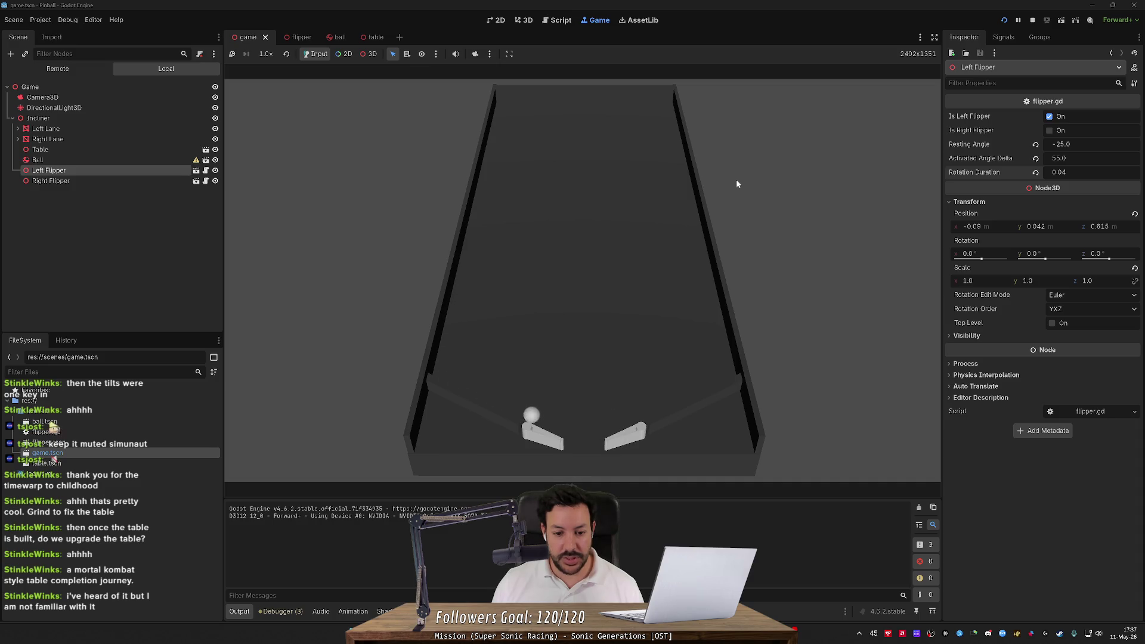
Keep flipping until the ball drains, then stop the game and select the Ball
key("Left")
key("Right")
key("Left")
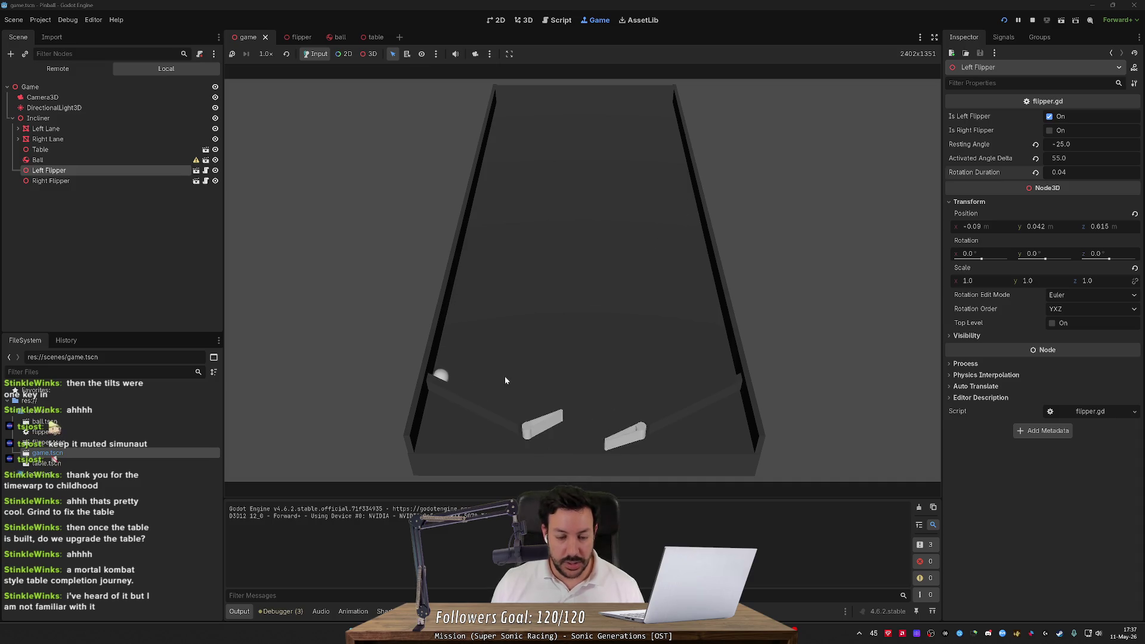
key("Right")
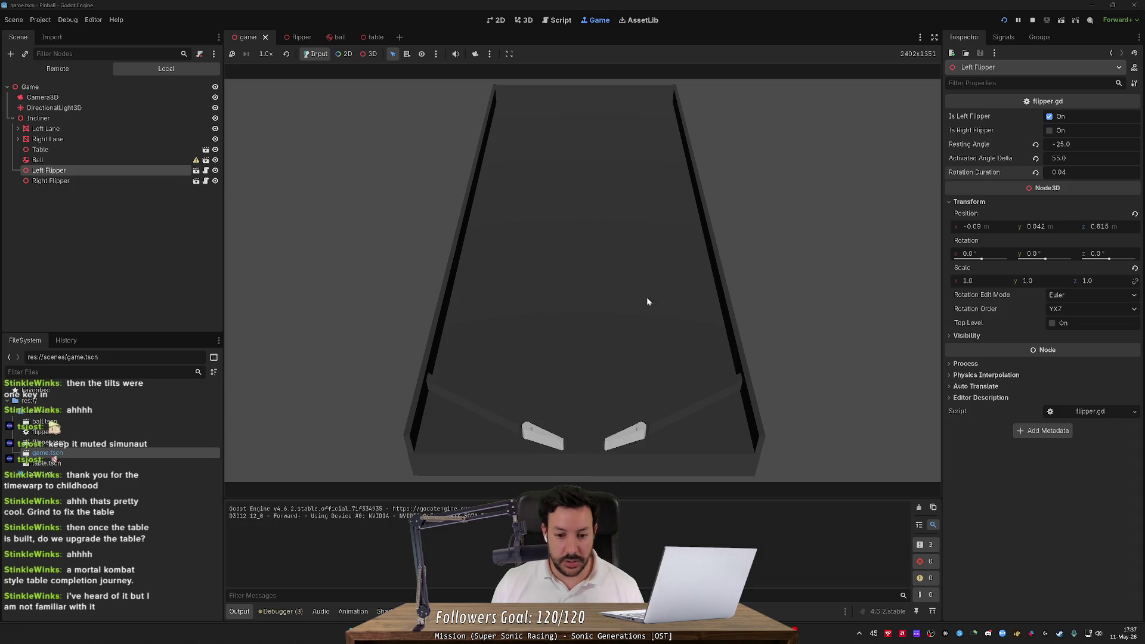
left_click(1033, 20)
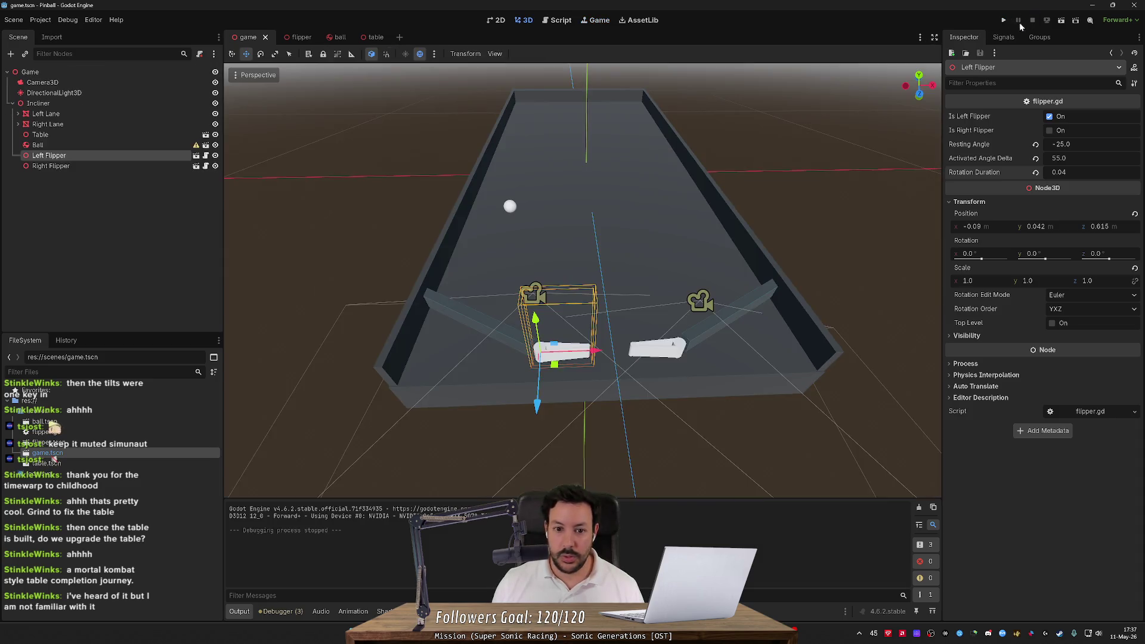
left_click(511, 207)
Drag the Ball down to just above the flippers and relaunch the game to test it
left_click_drag(521, 227, 542, 327)
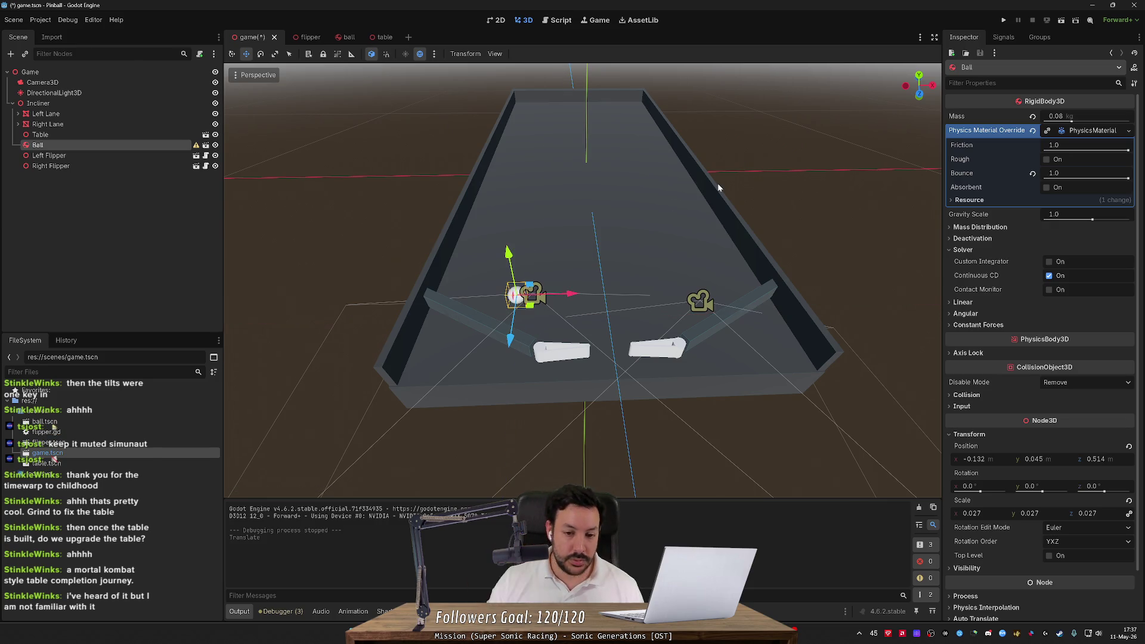
left_click(1004, 21)
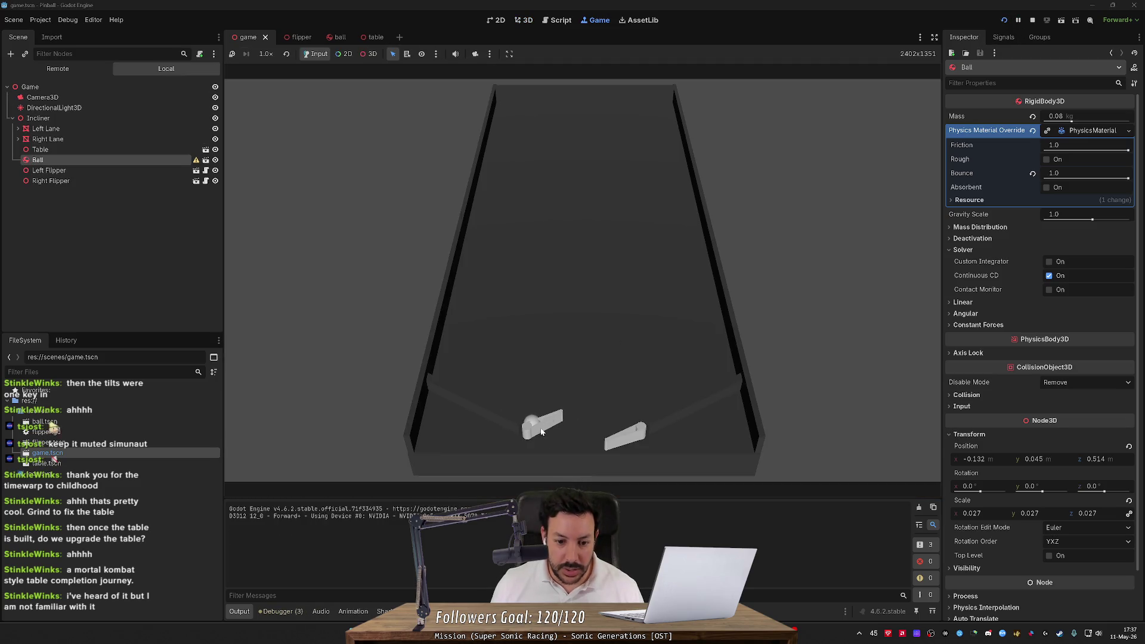
left_click(1004, 21)
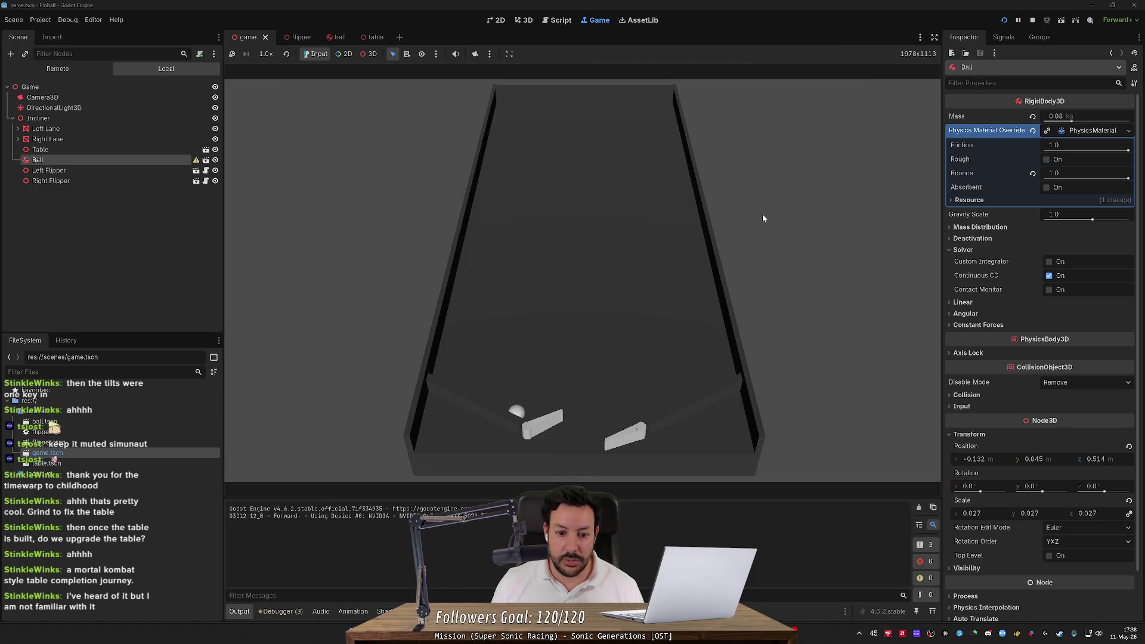
Pause the game, try 1/16× game speed, then set it back to 1.0×
left_click(534, 431)
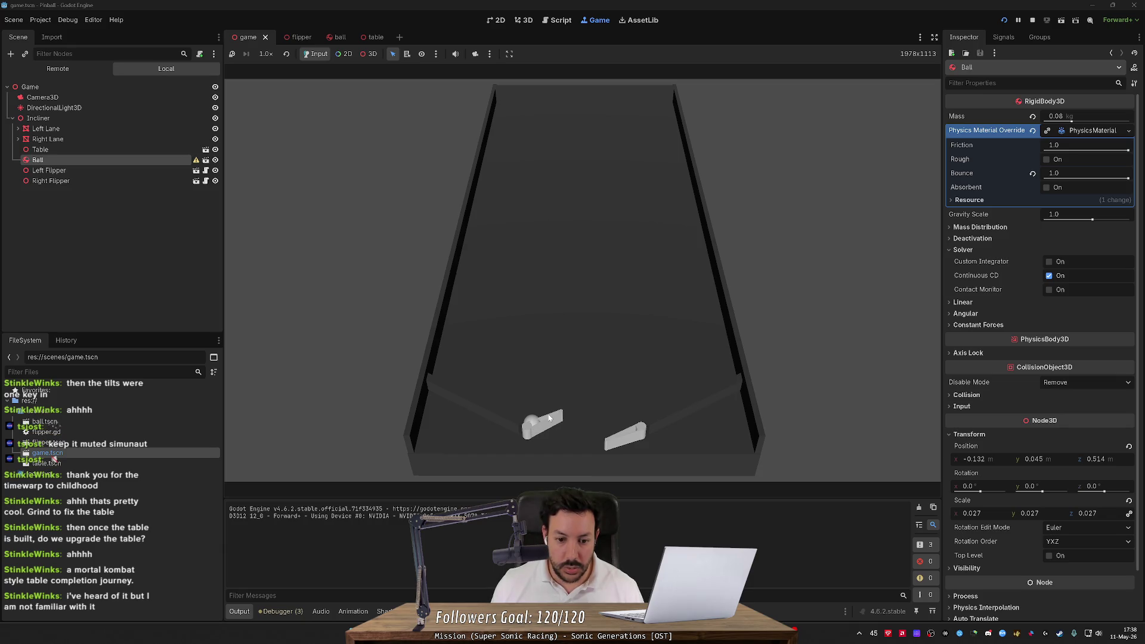
left_click(233, 55)
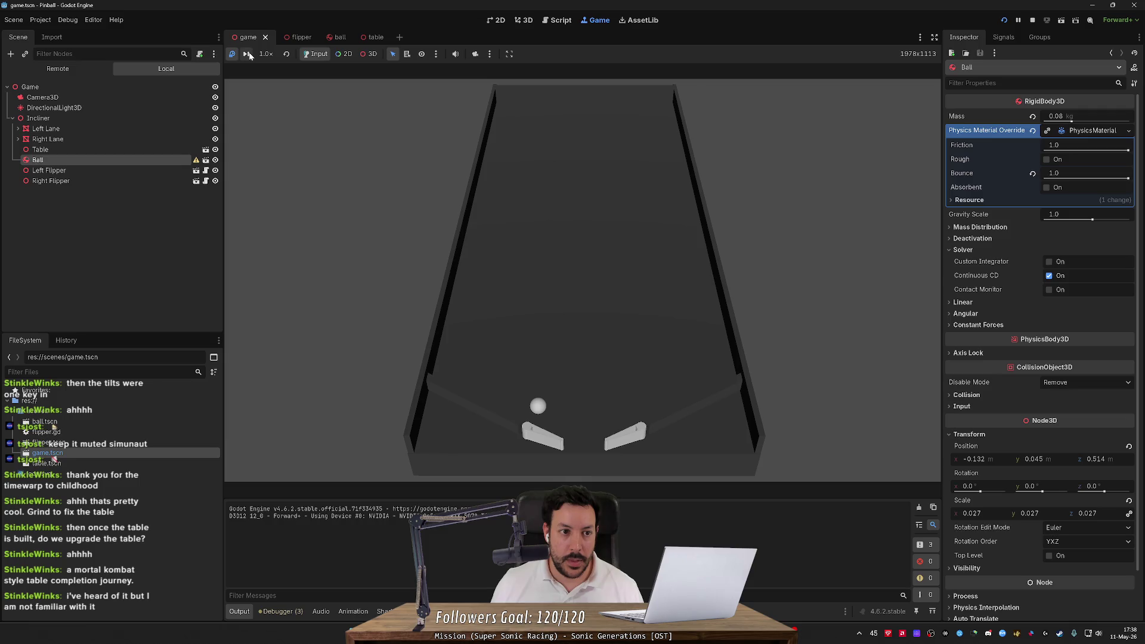
left_click(267, 55)
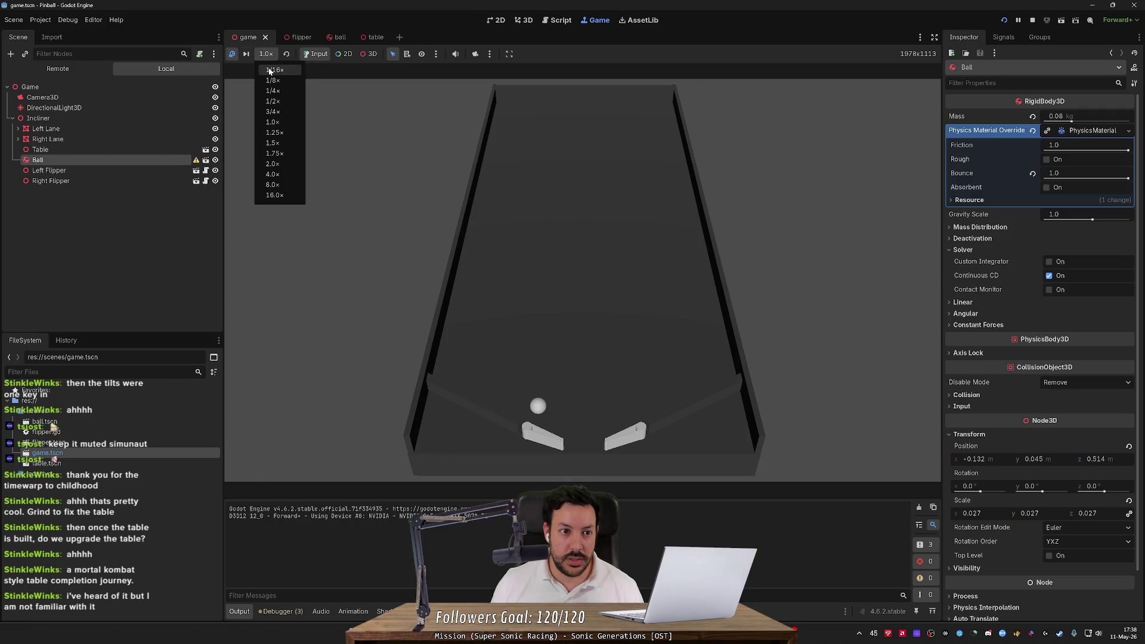
left_click(265, 67)
left_click(234, 55)
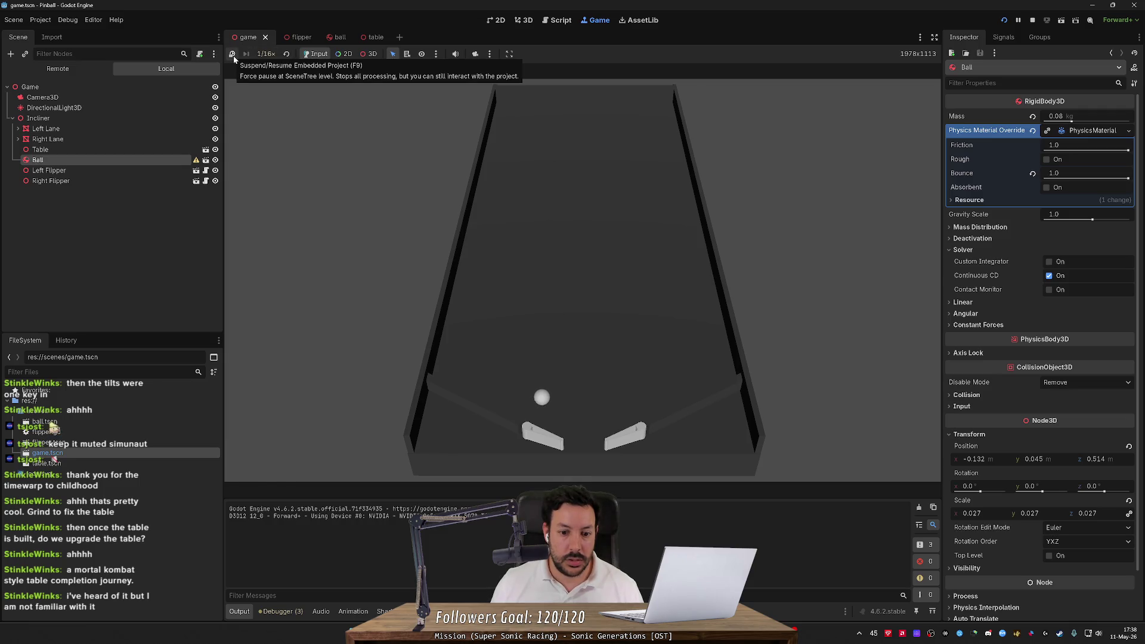
left_click(273, 58)
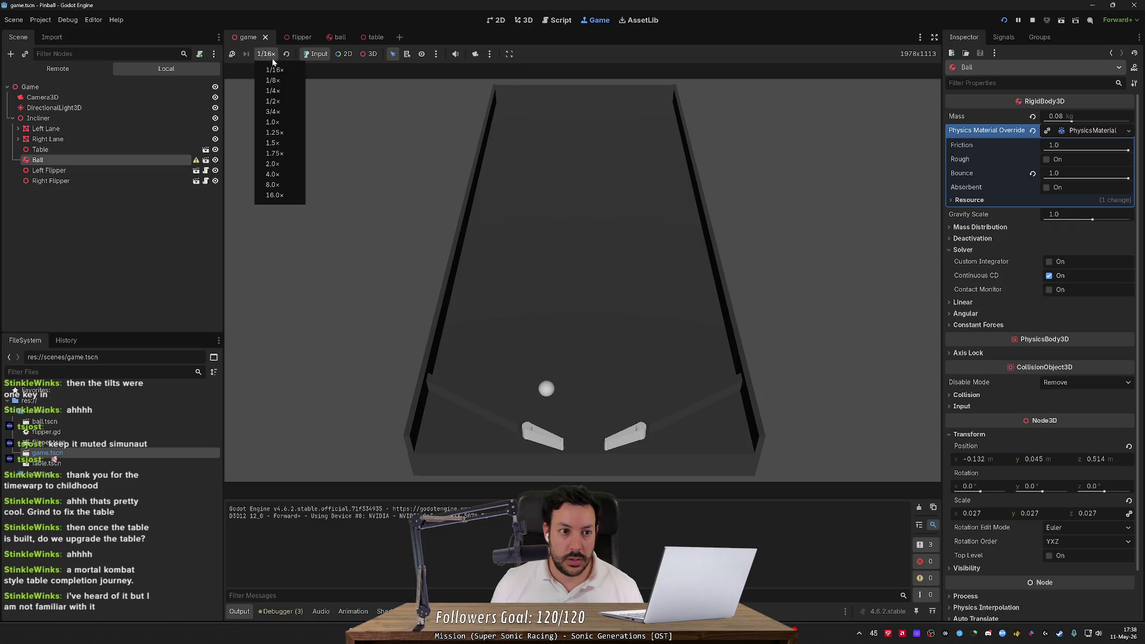
left_click(285, 121)
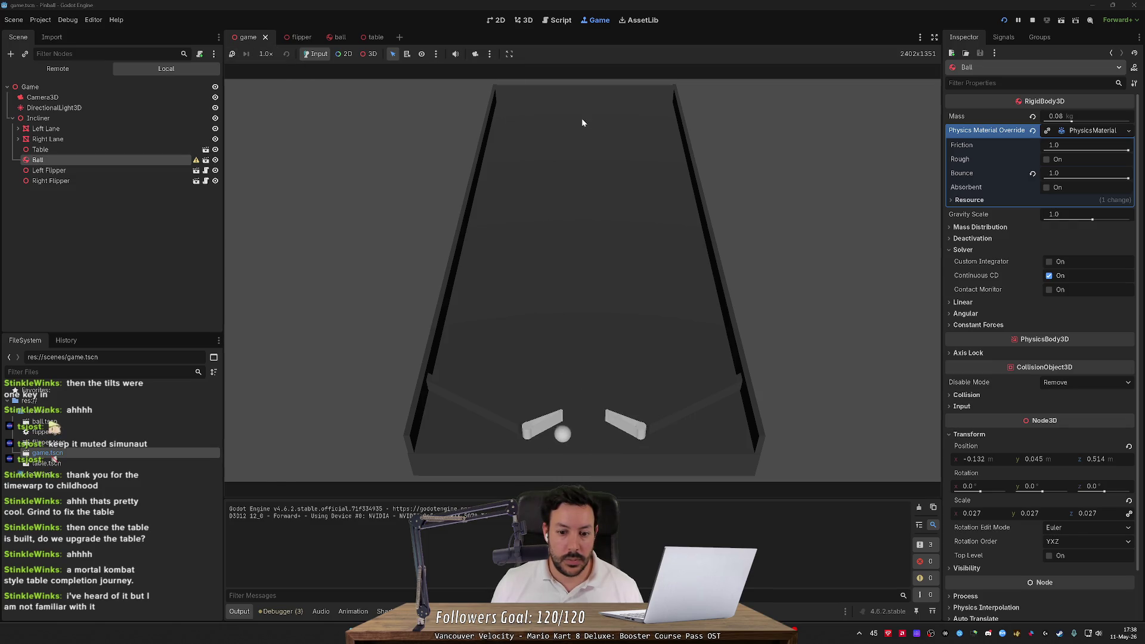
Restart the game at 1/16× speed, flip the left flipper at the ball, then stop
left_click(1004, 22)
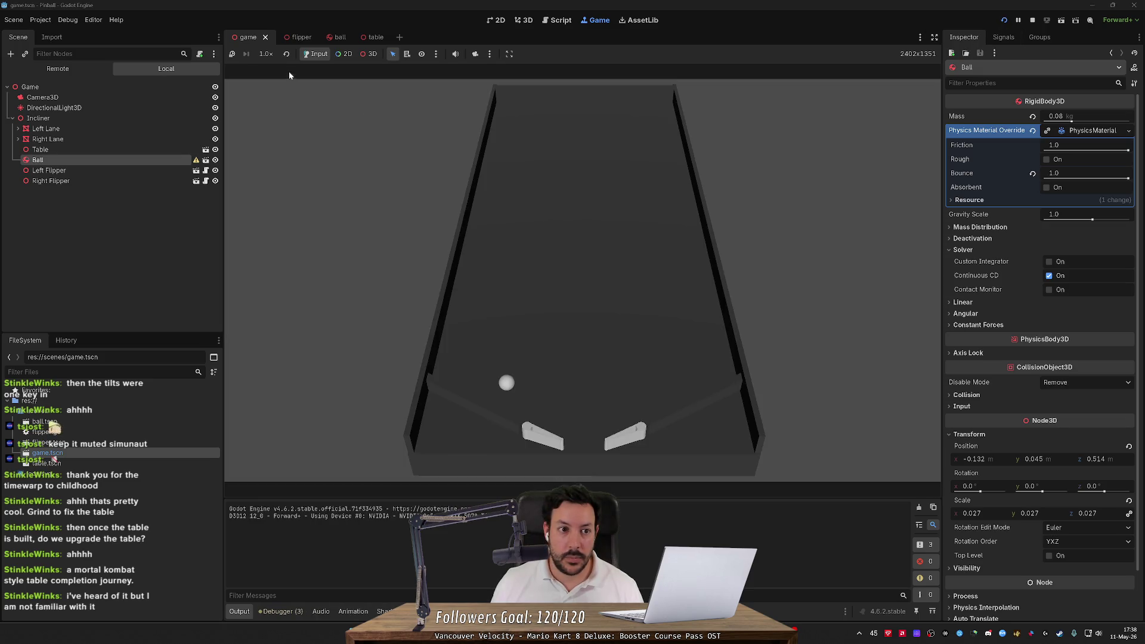
left_click(276, 56)
left_click(284, 71)
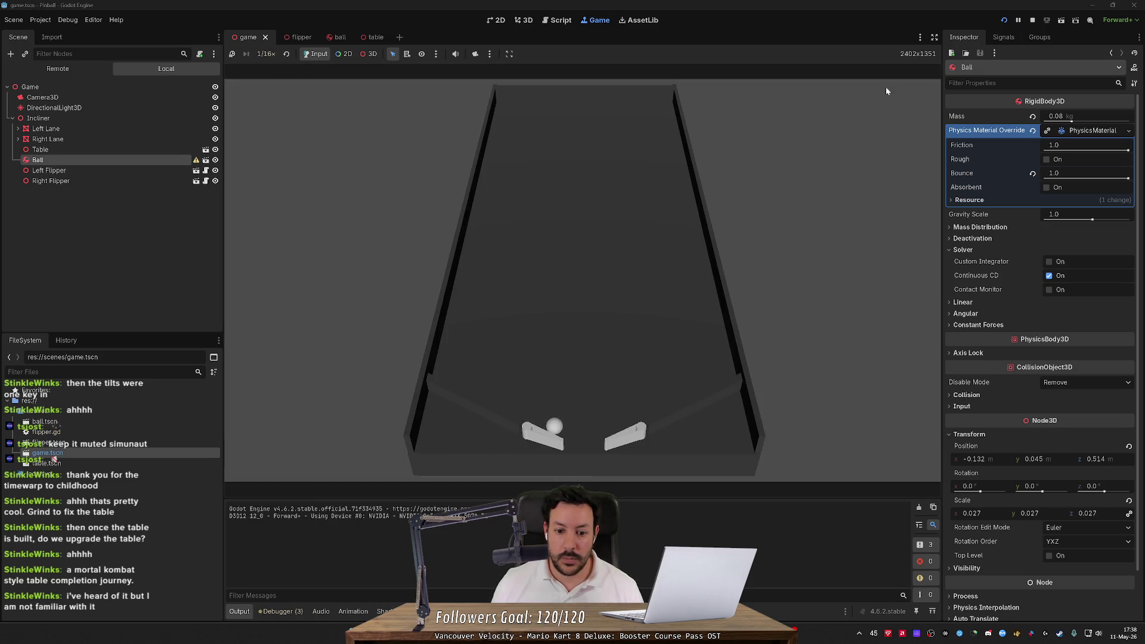
left_click(1004, 22)
left_click(266, 53)
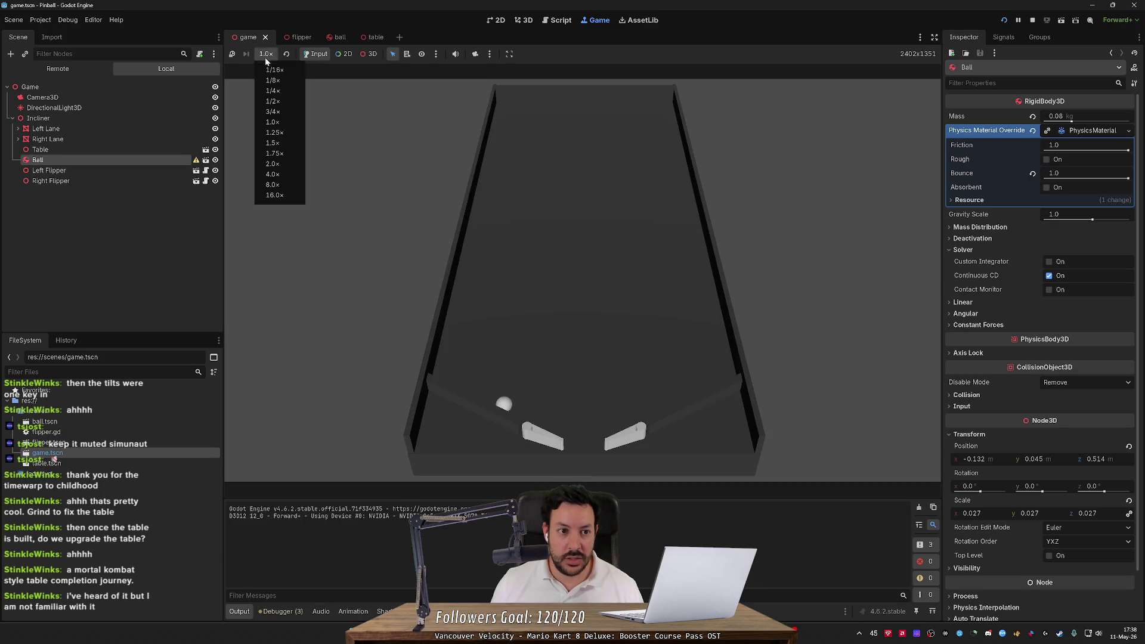
left_click(279, 70)
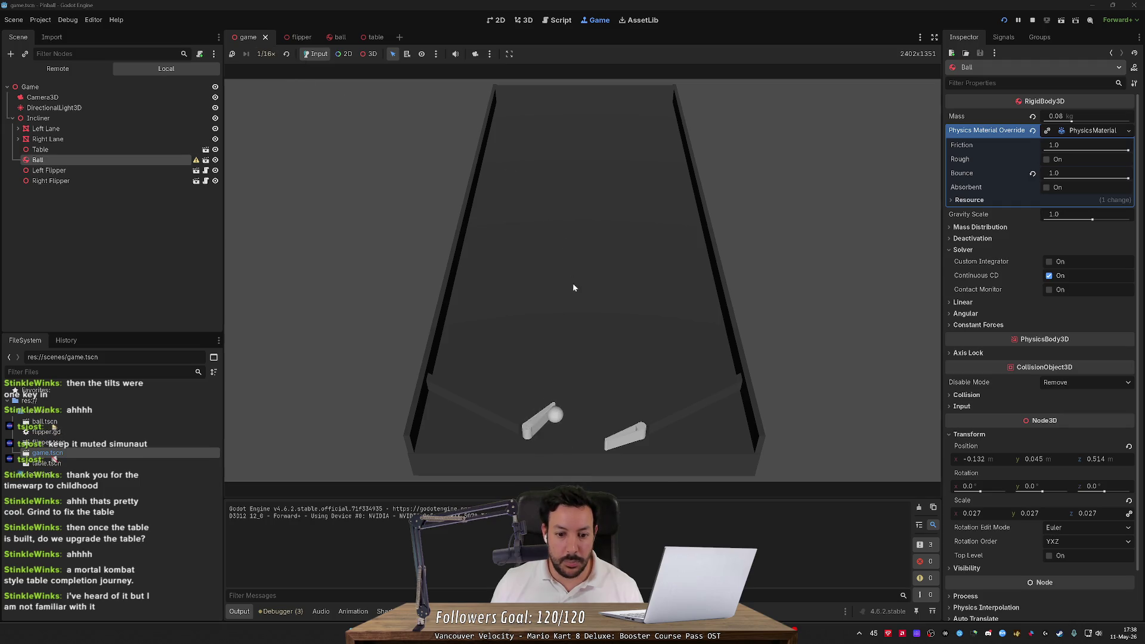
key("Left")
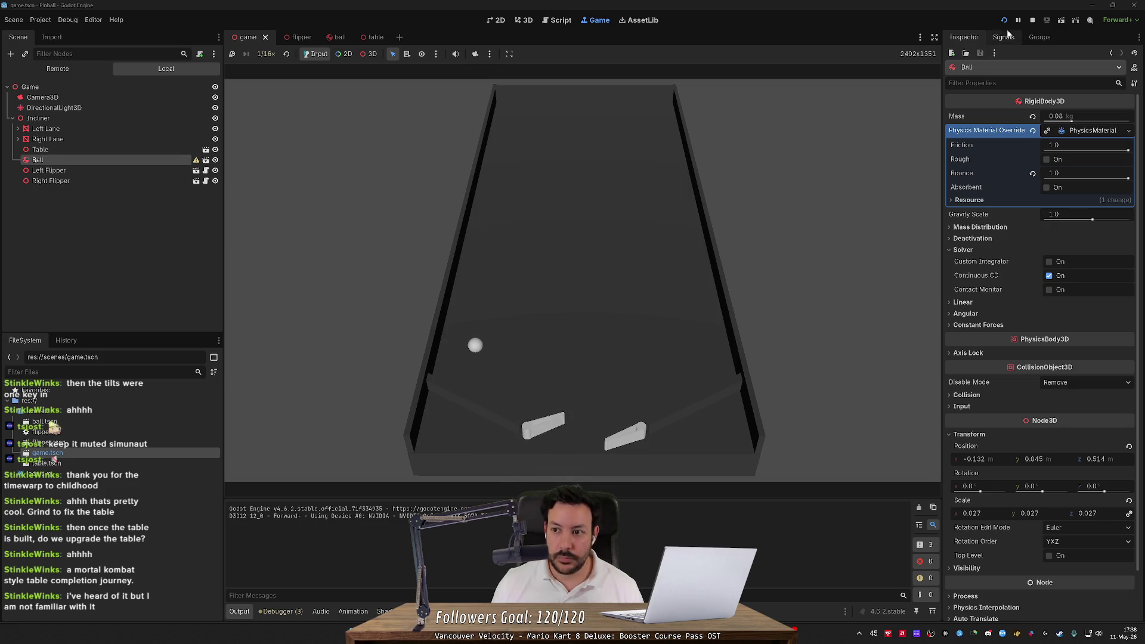
left_click(1033, 20)
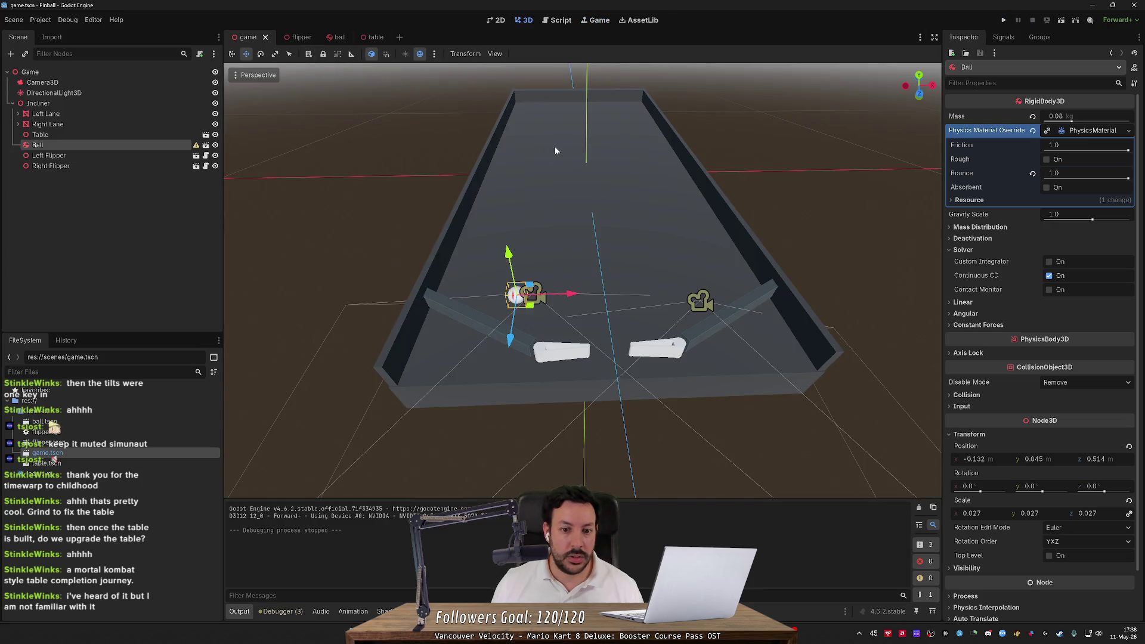
Run a full-speed playtest flipping both flippers, stop it, then view the flippers closely and select Table
left_click(1003, 20)
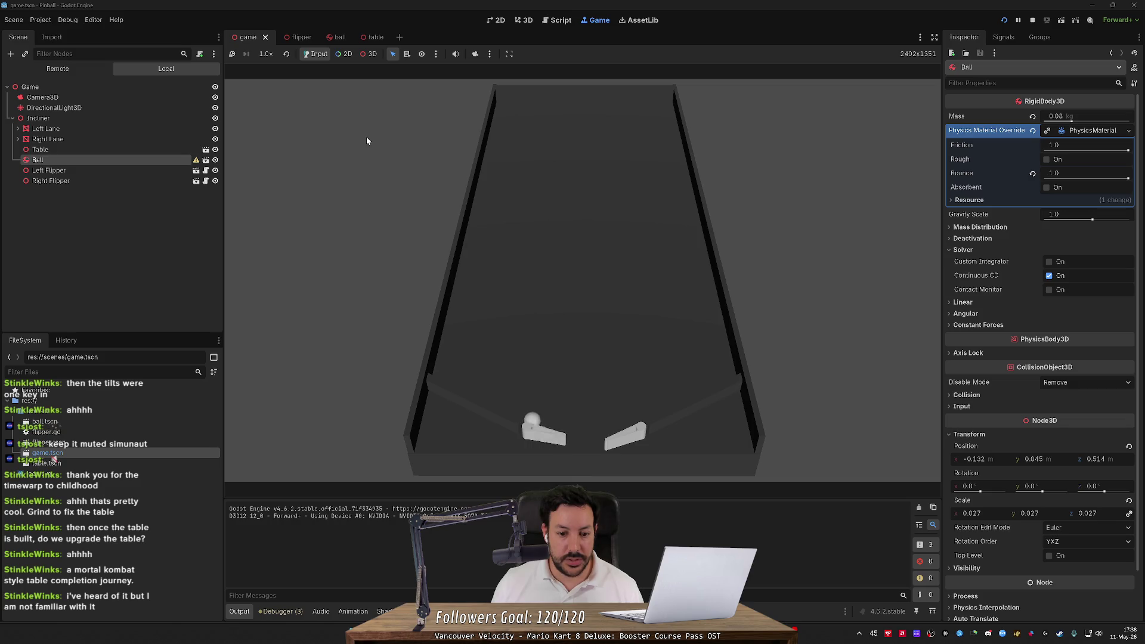
key("space")
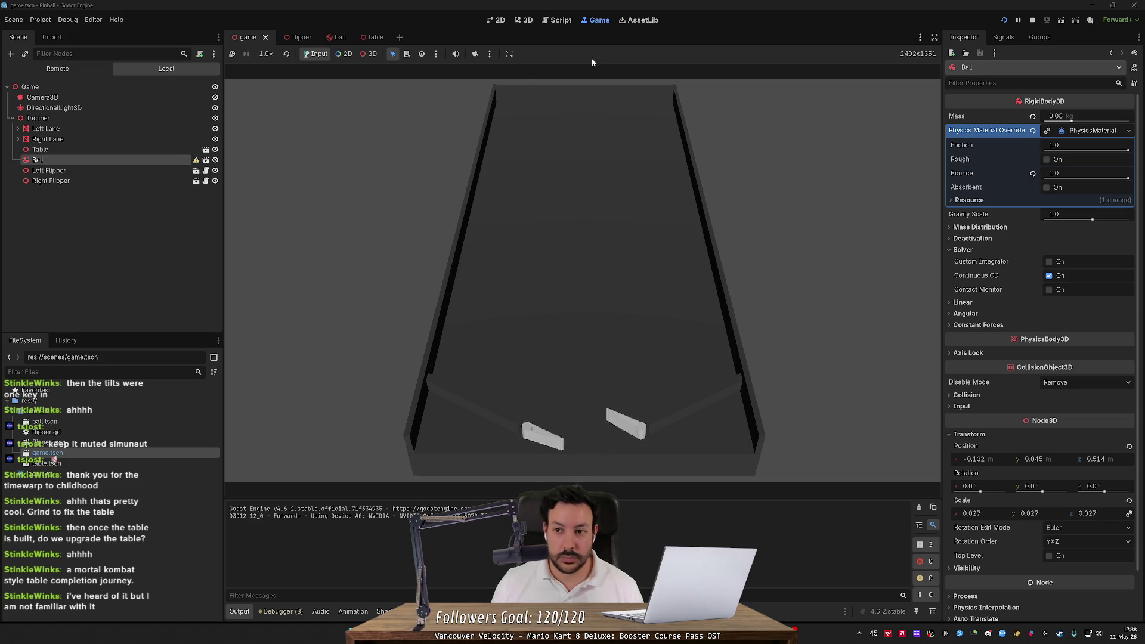
left_click(1033, 20)
left_click_drag(713, 214, 508, 293)
left_click(492, 306)
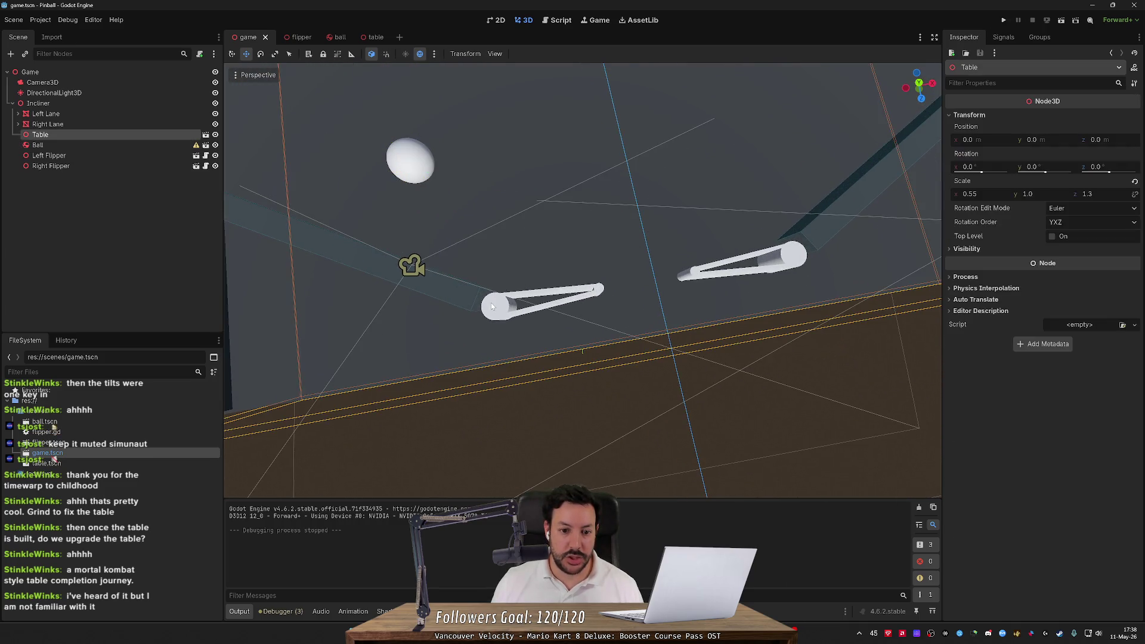
Set the Left Flipper's X position to -0.08 and save the scene
left_click(37, 145)
left_click(49, 155)
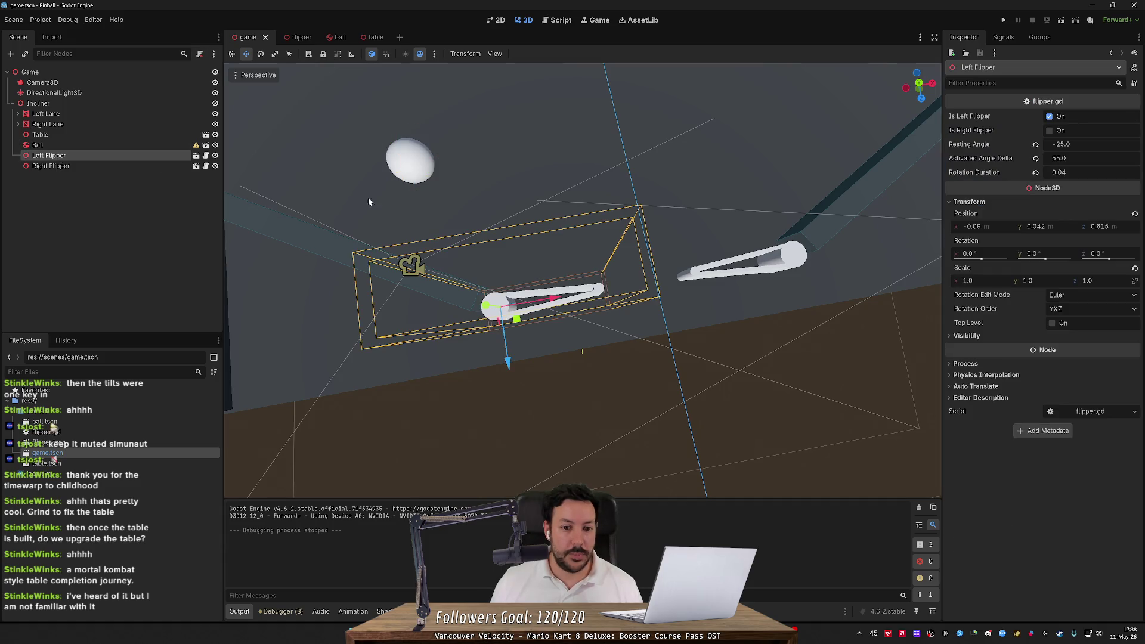
double_click(49, 155)
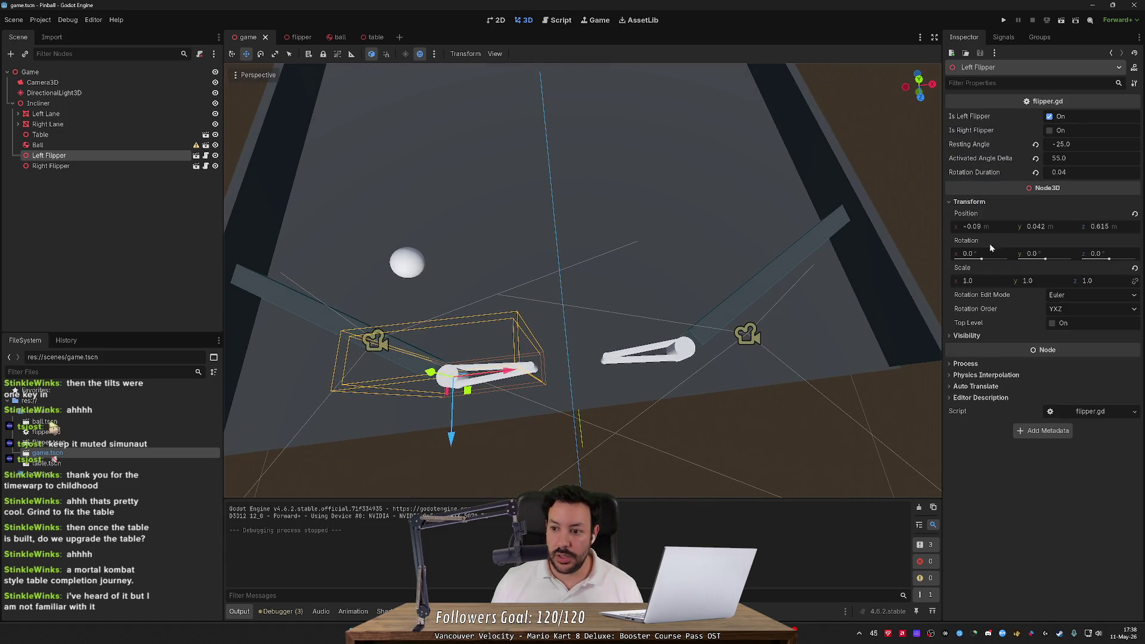
left_click(973, 226)
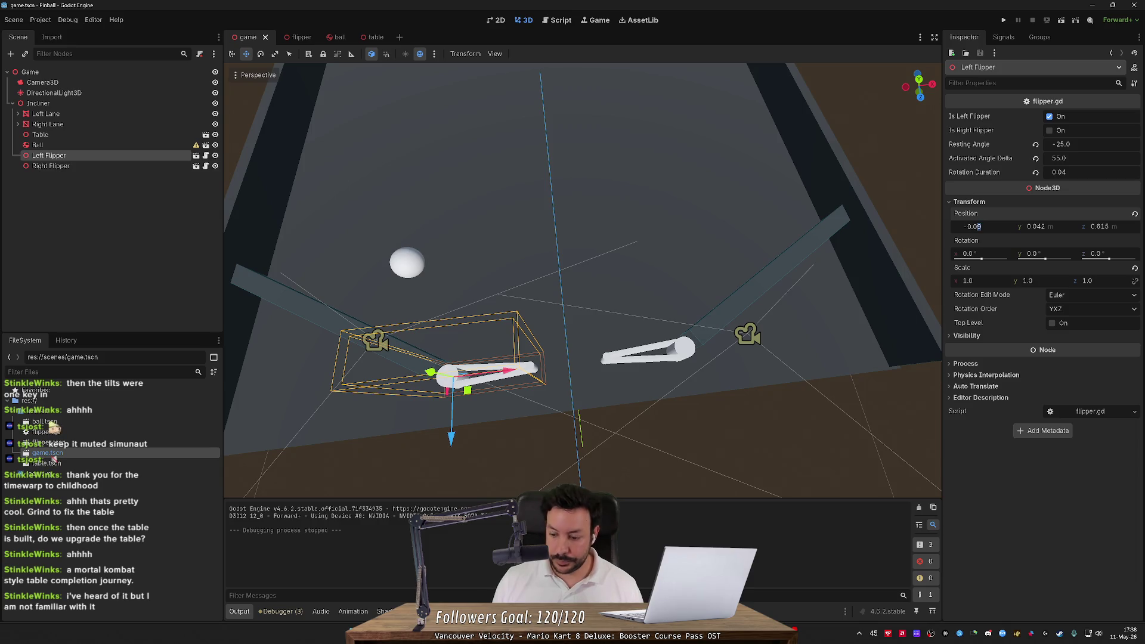
key("Delete")
type("8")
key("Return")
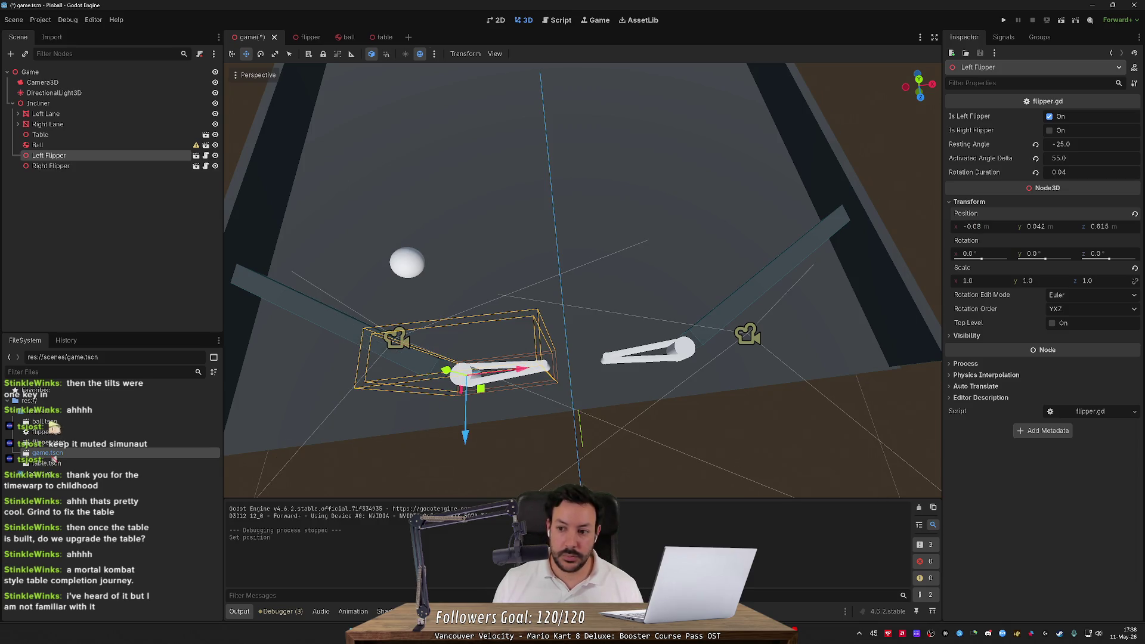
key("ctrl+s")
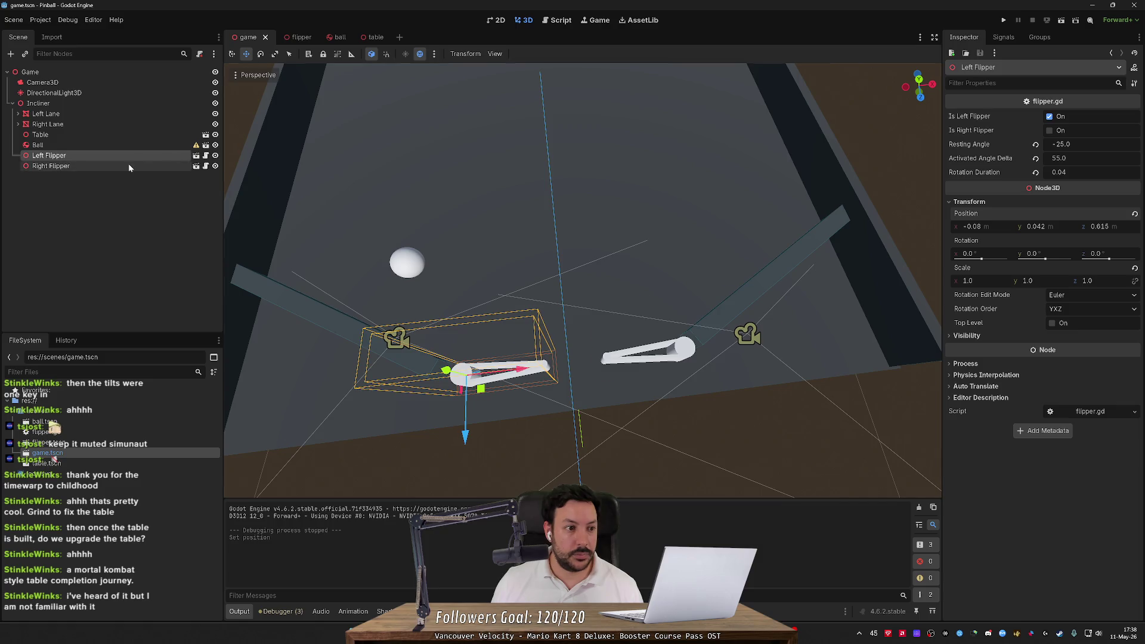
Set the Right Flipper's X position to 0.08 and run the game with F5
left_click(50, 166)
left_click(971, 227)
key("End")
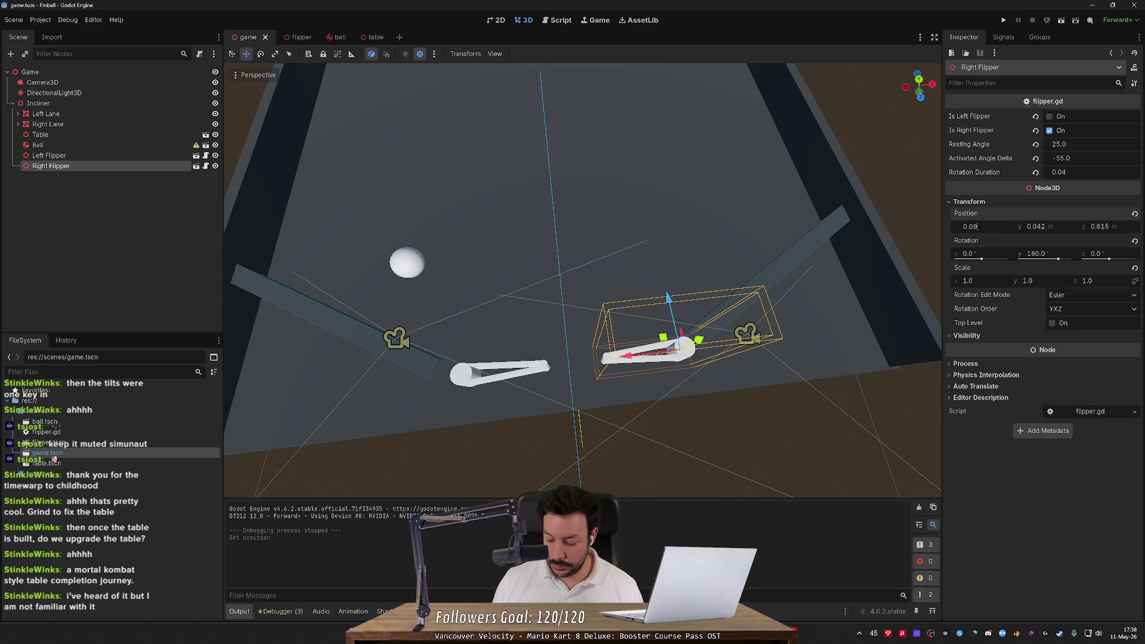
key("Return")
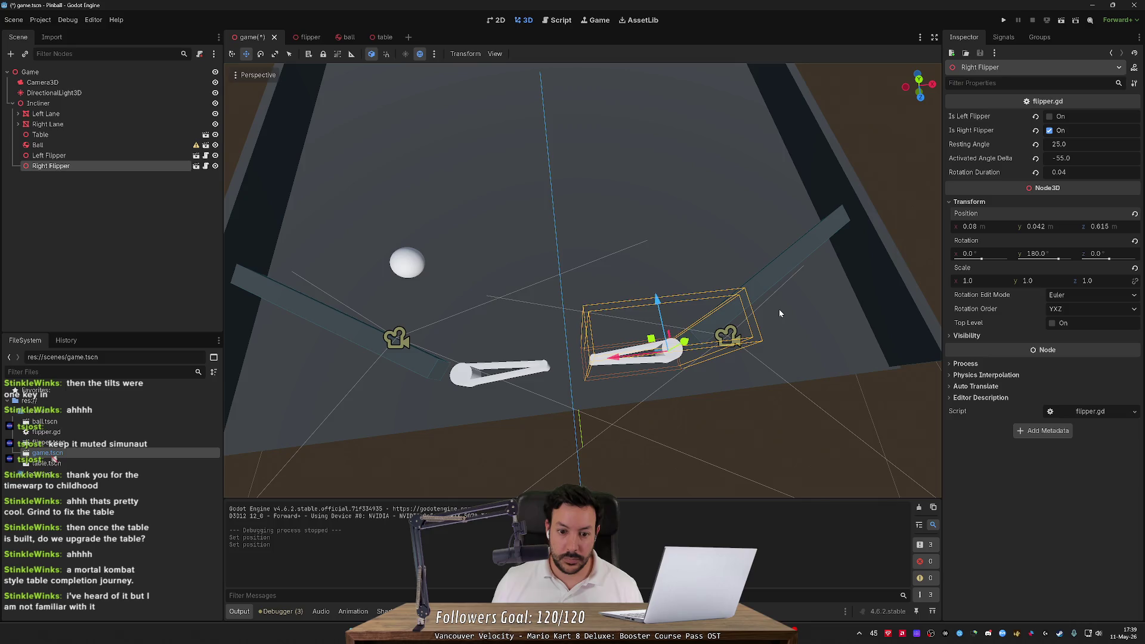
key("F5")
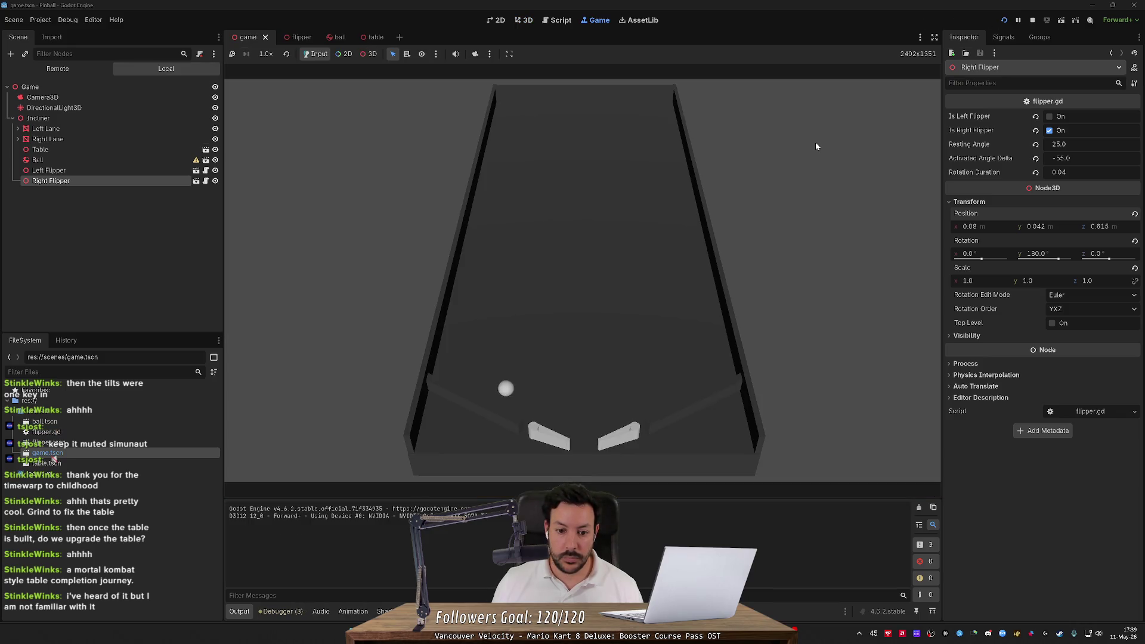
Flip both flippers at the ball, then stop the playtest and turn the view slightly
key("space")
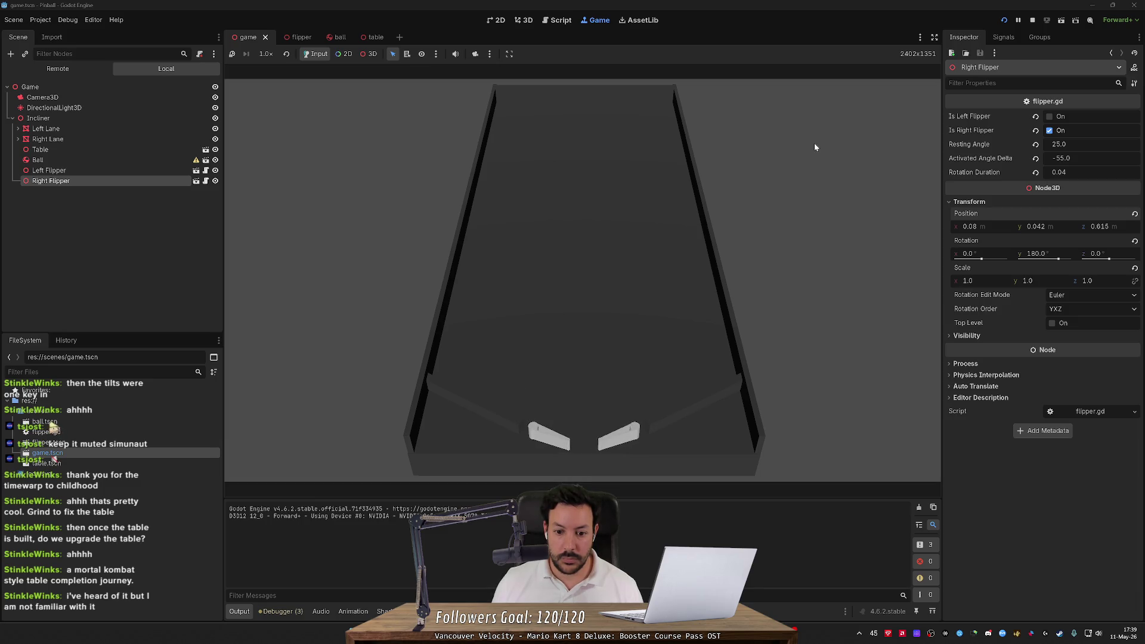
left_click(1033, 20)
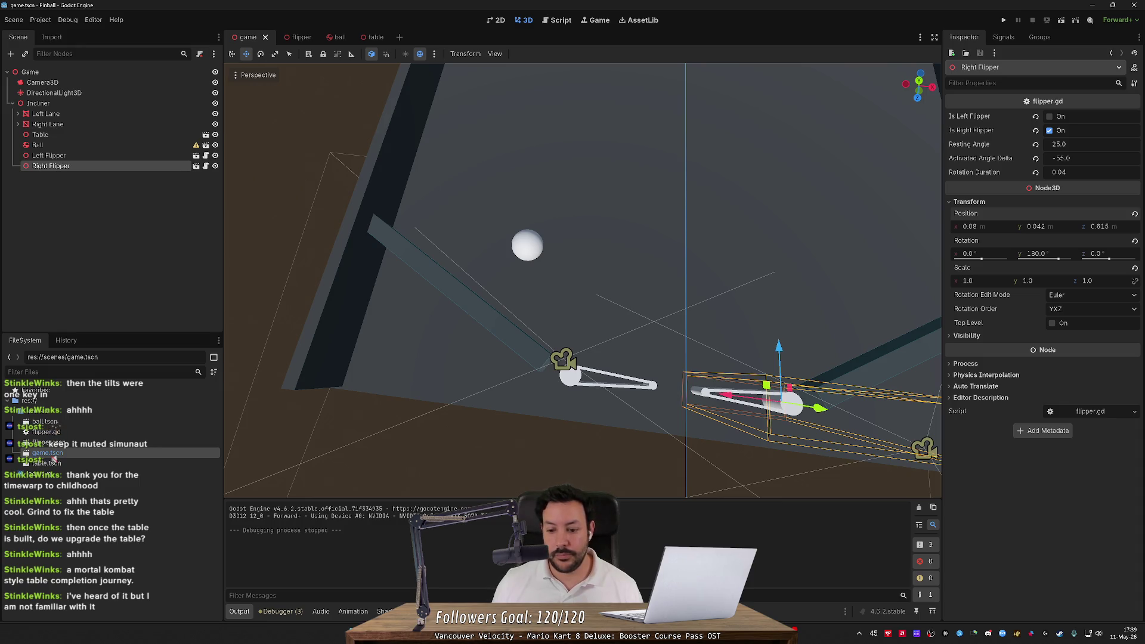
left_click_drag(590, 203, 604, 207)
Scale the Left Lane along X to 0.216 so it reaches the flipper, then relaunch the game
left_click(471, 306)
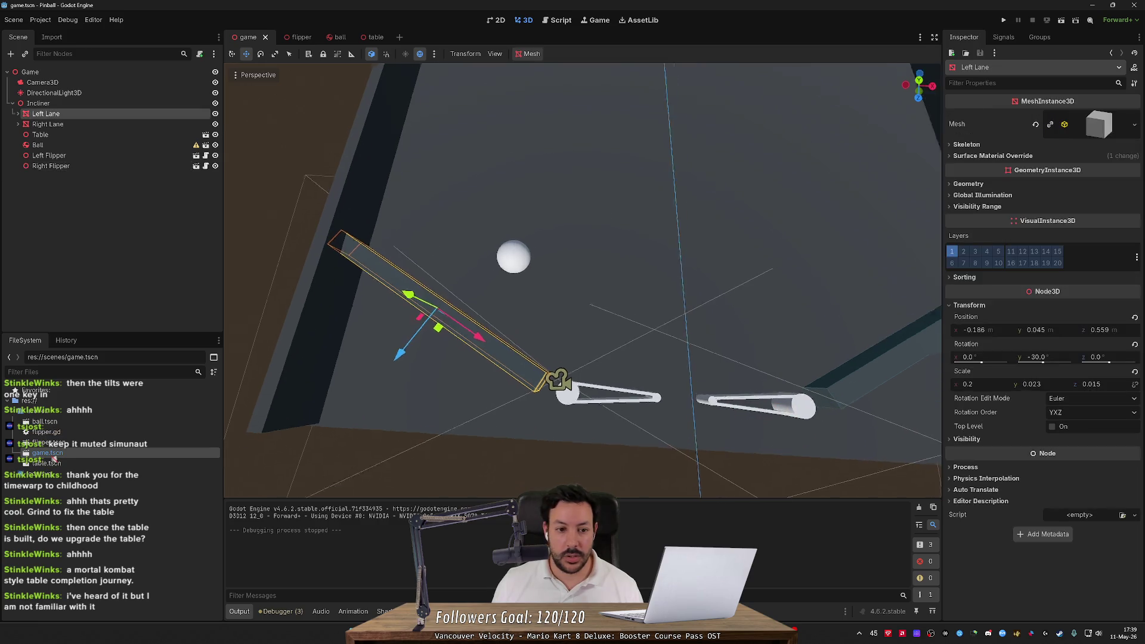
key("e")
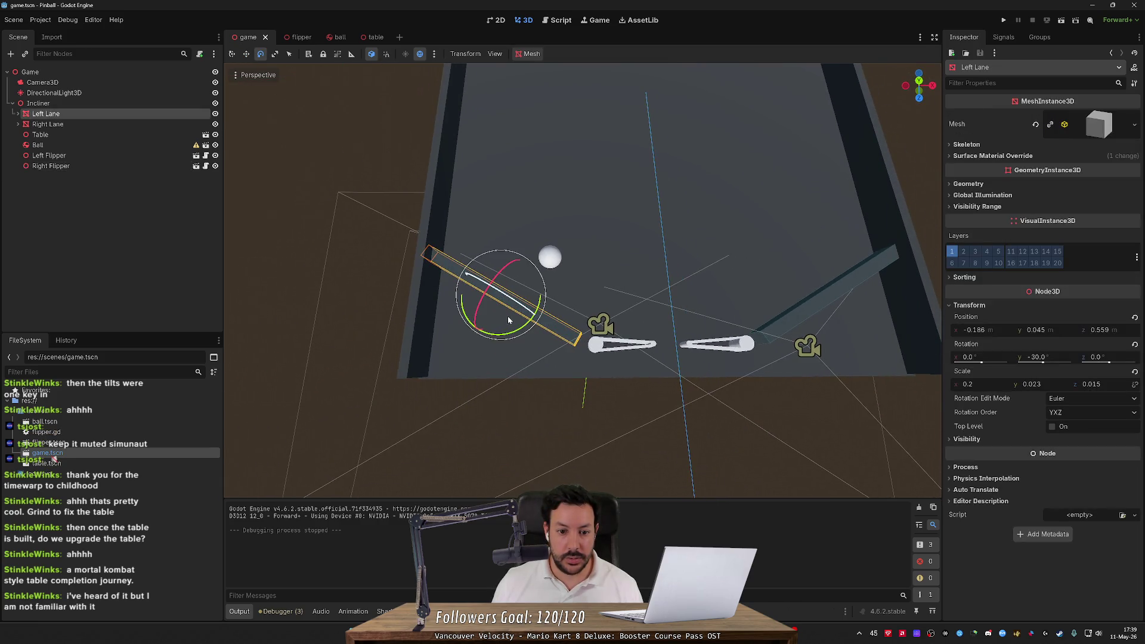
key("w")
left_click_drag(505, 317, 546, 322)
key("ctrl+z")
key("r")
scroll(545, 322, "up", 3)
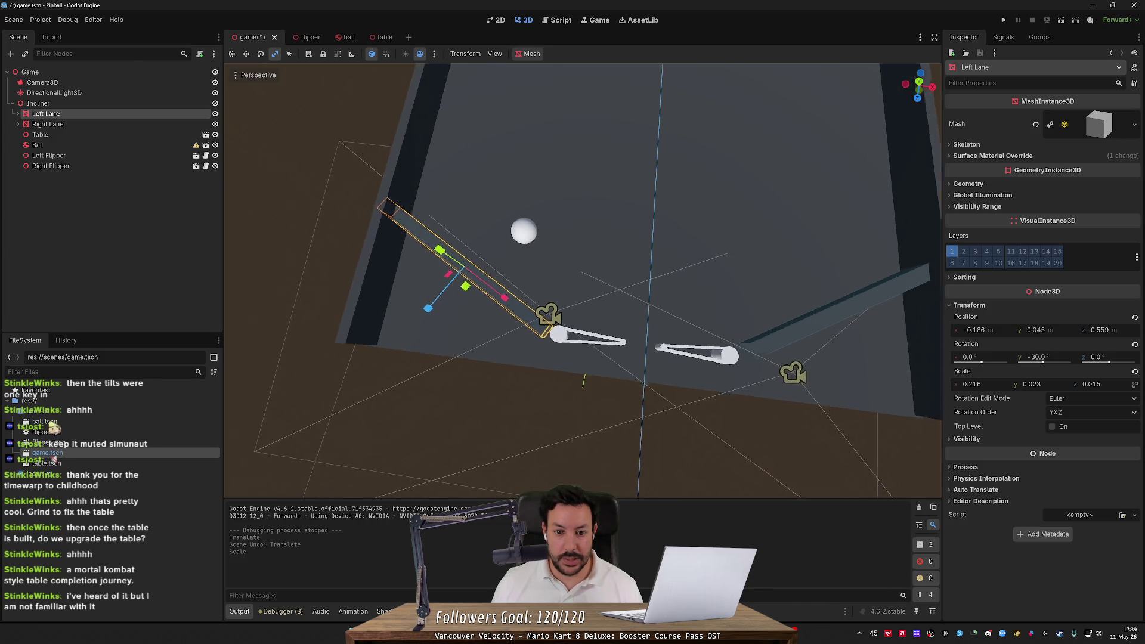
left_click(1005, 21)
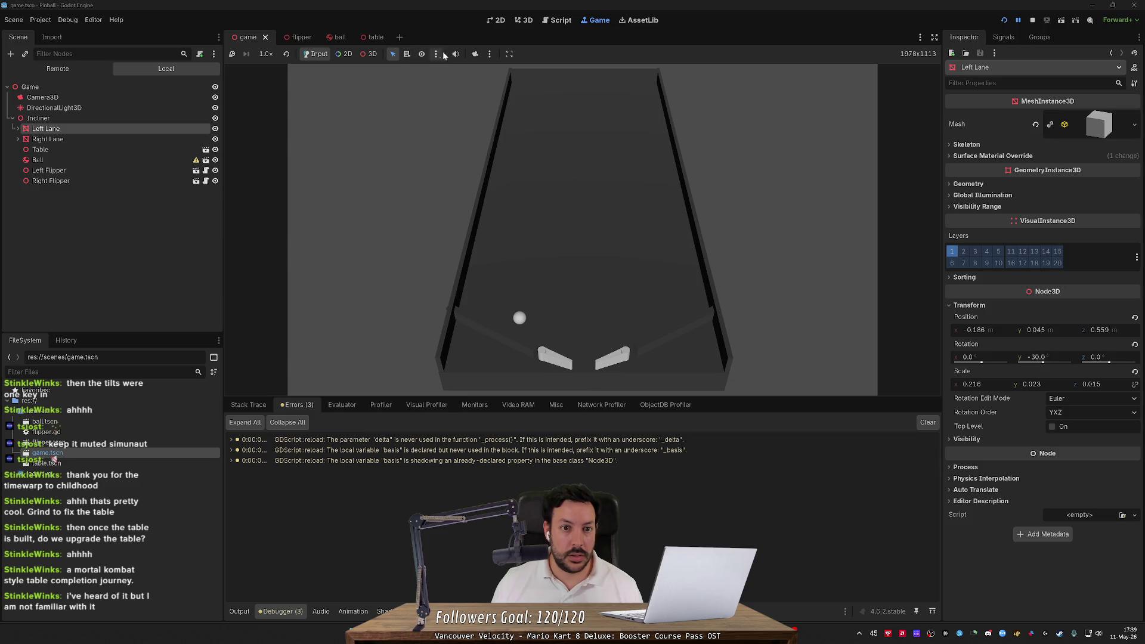
Toggle the running game's view between the free editor camera and the game camera, muting its sound
left_click(475, 54)
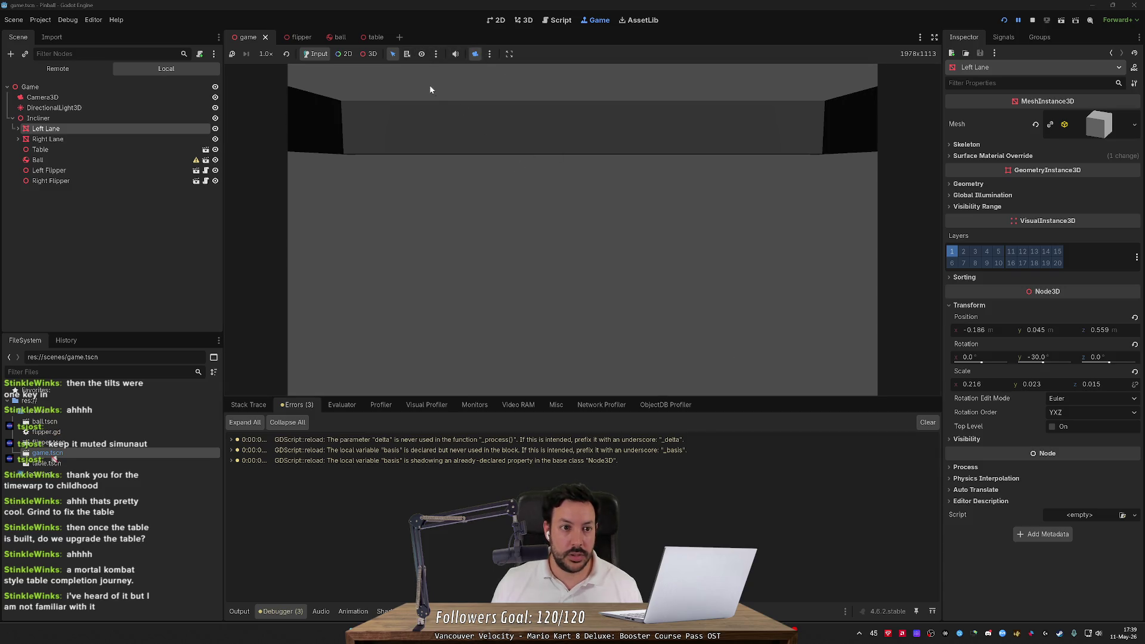
left_click(371, 54)
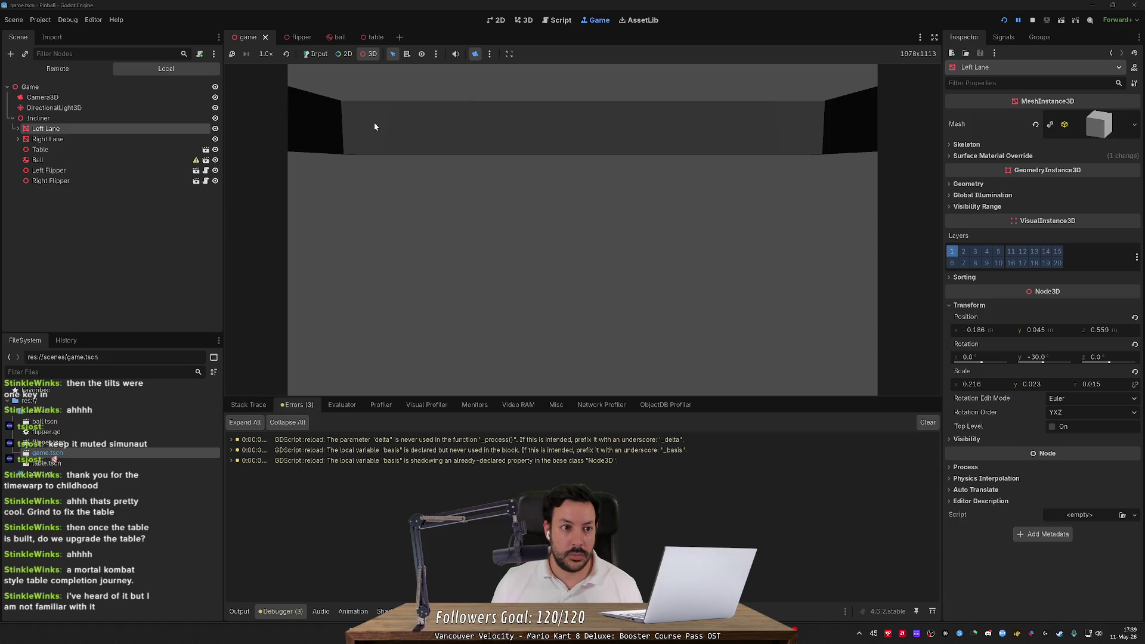
left_click(489, 54)
left_click(455, 54)
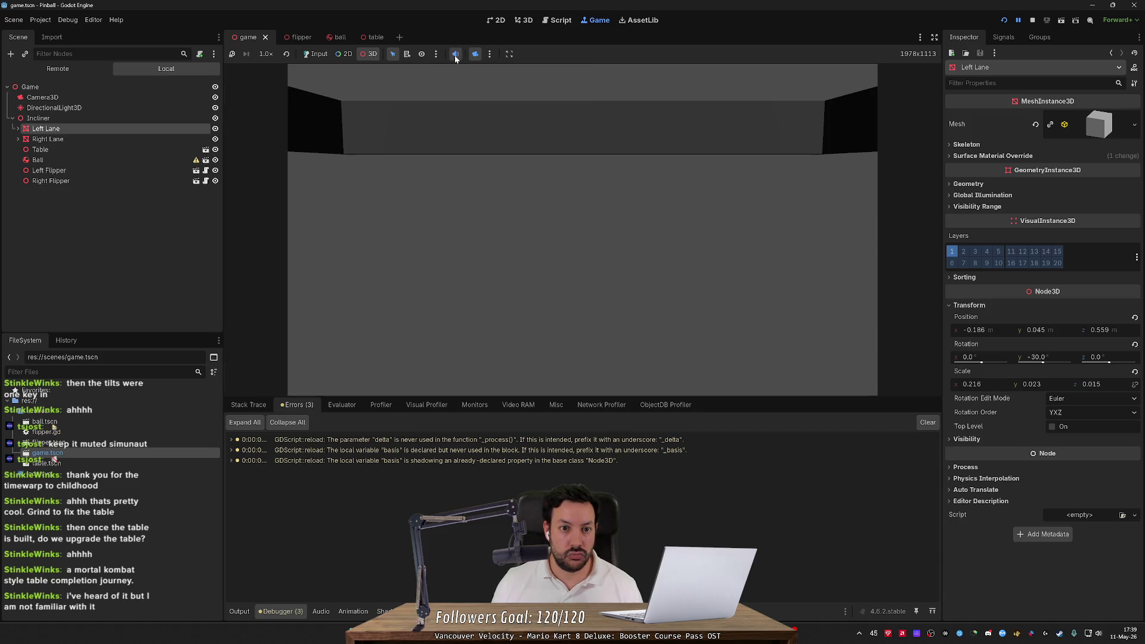
left_click(475, 53)
left_click(475, 53)
Inspect the remote DirectionalLight3D and Camera3D nodes while toggling the camera override
left_click(146, 109)
left_click(144, 97)
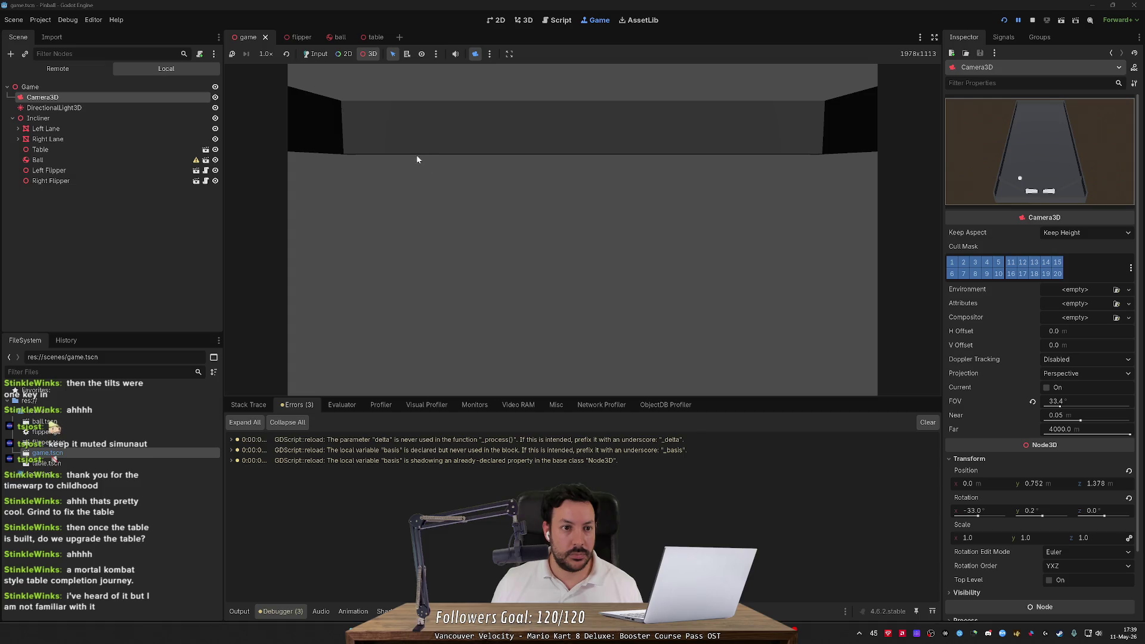
left_click(326, 57)
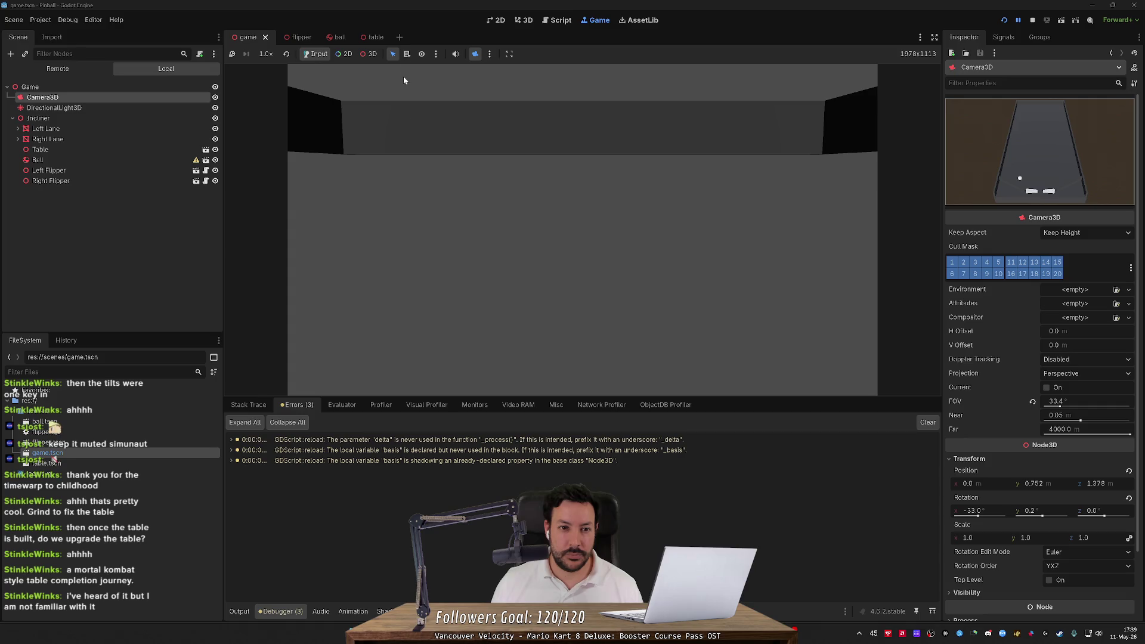
left_click(407, 54)
left_click(476, 55)
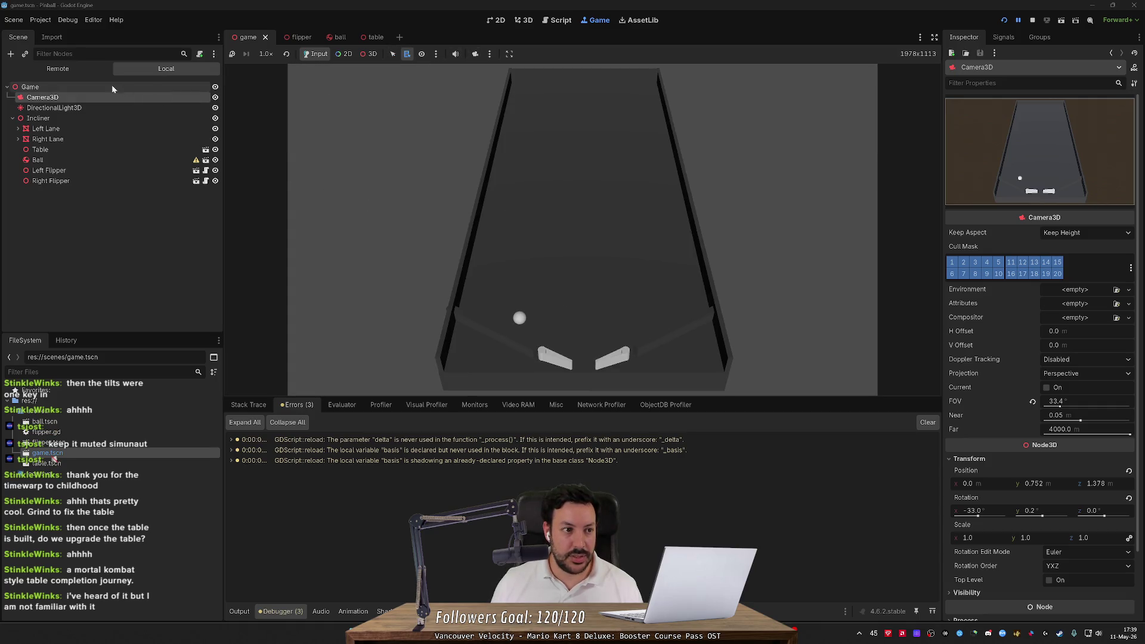
left_click(476, 54)
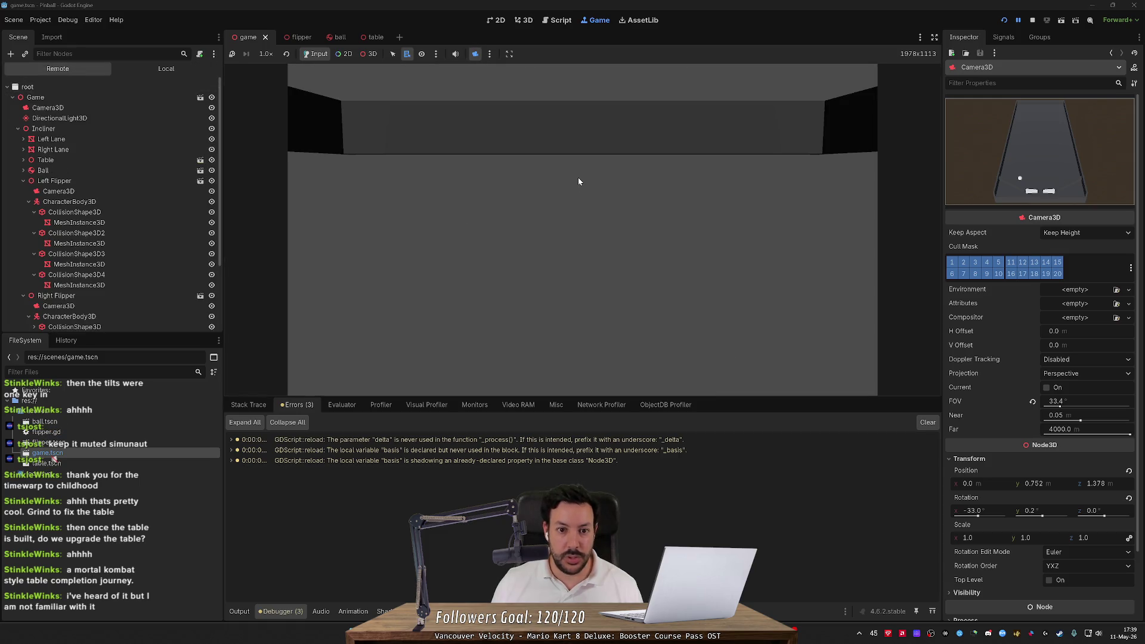
left_click(116, 106)
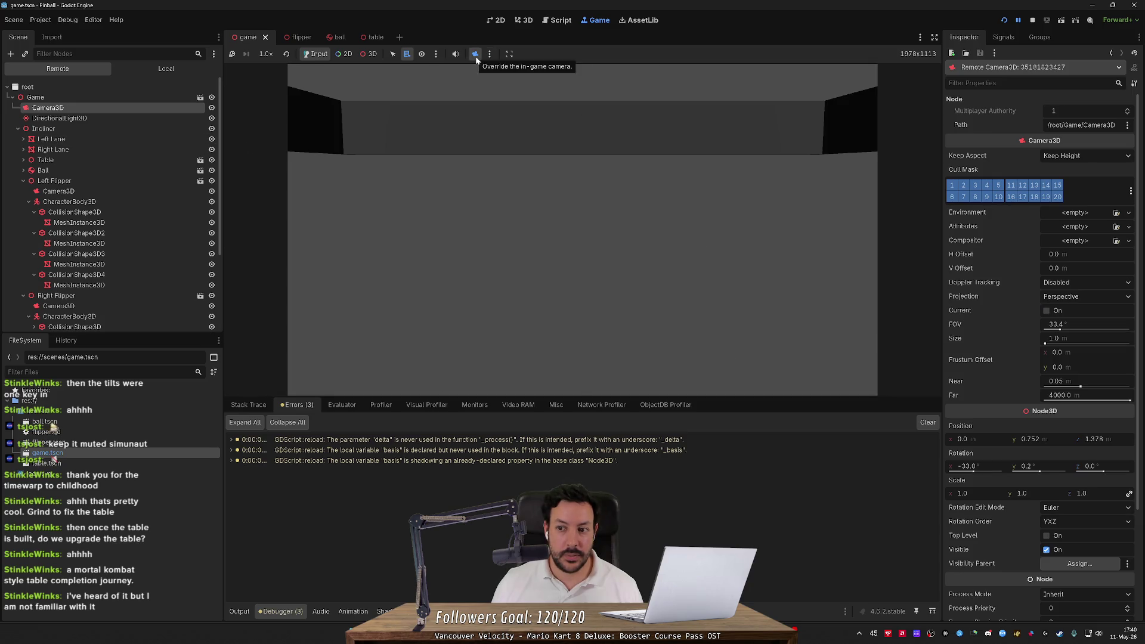
left_click(475, 55)
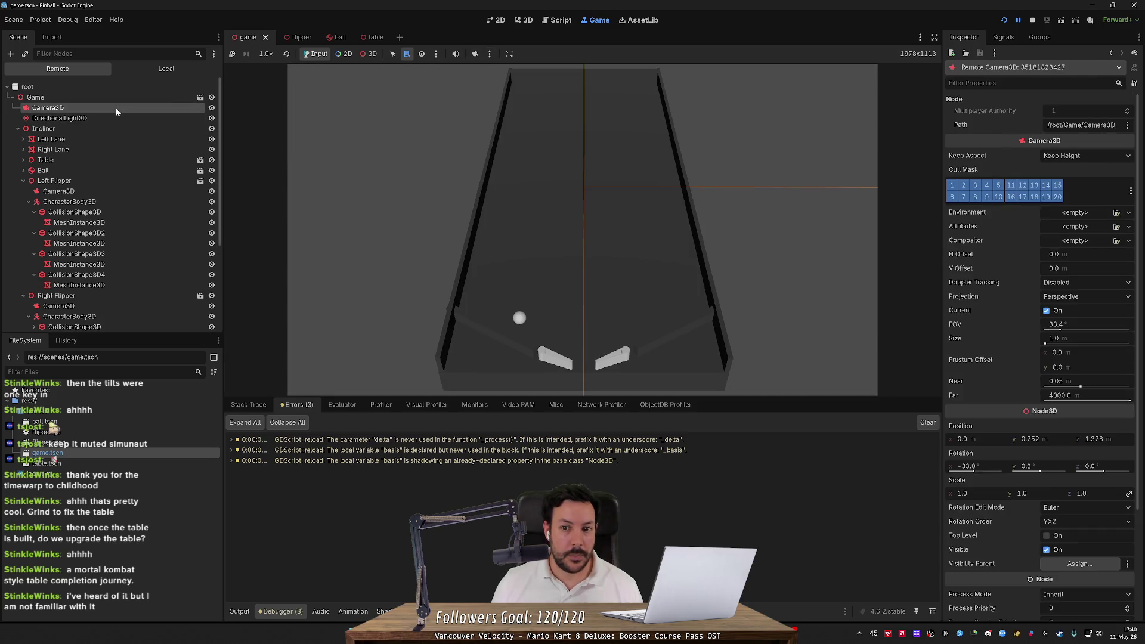
Glance at the 3D scene editor, return to the game view, and stop the running game
left_click(525, 20)
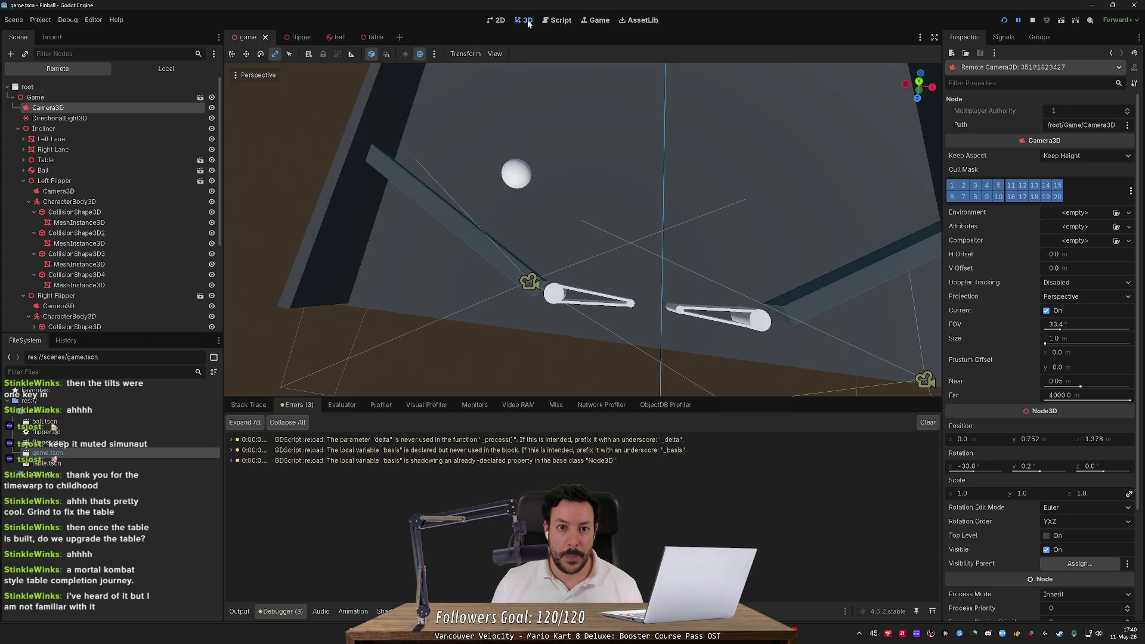
left_click(608, 23)
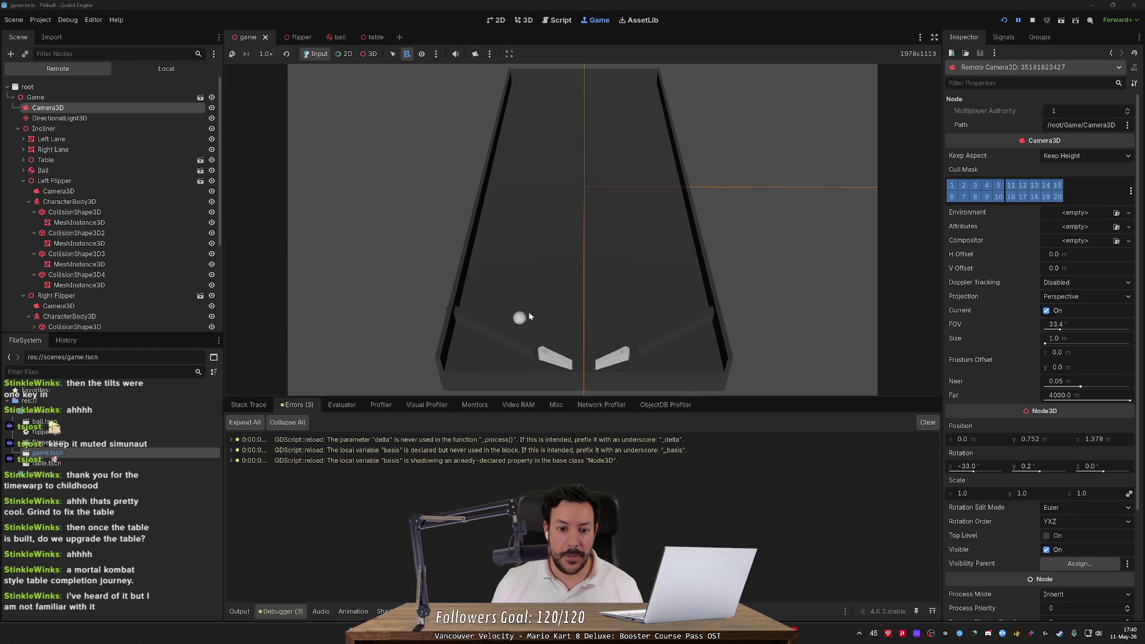
left_click(1033, 20)
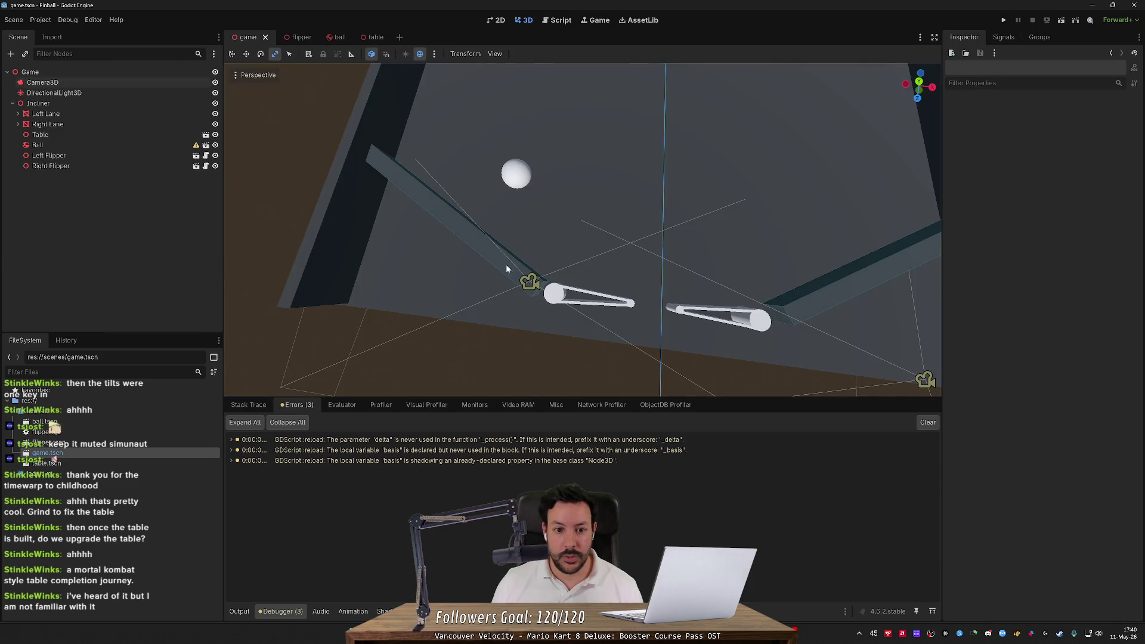
Select the Left Lane, nudge it slightly with the move tool, and edit its x position
left_click(507, 268)
key("w")
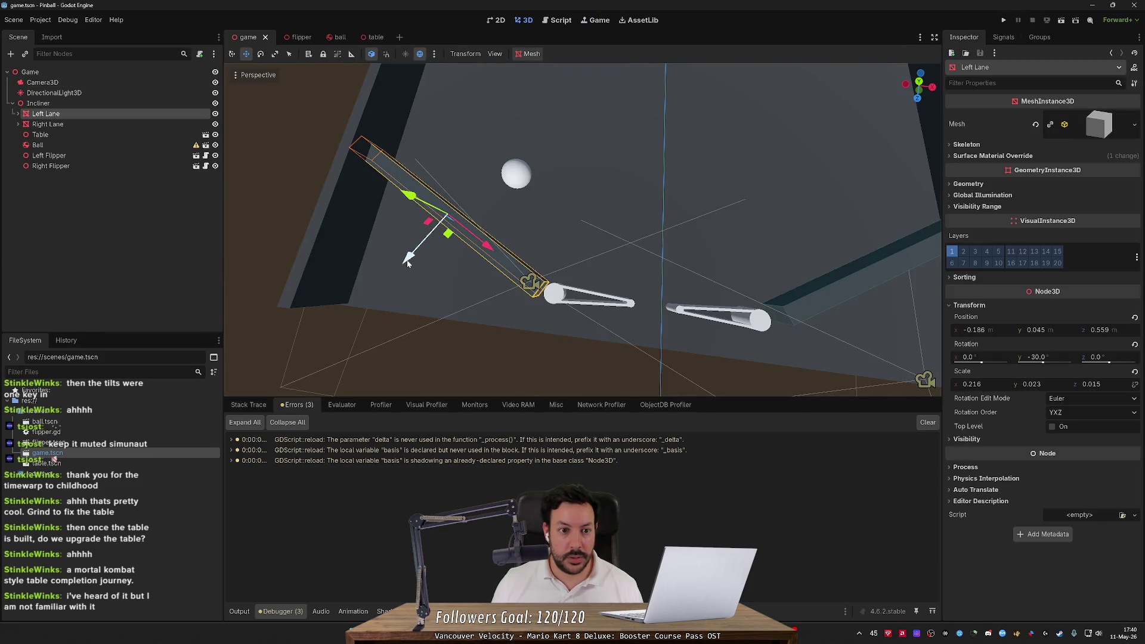
left_click_drag(408, 262, 413, 260)
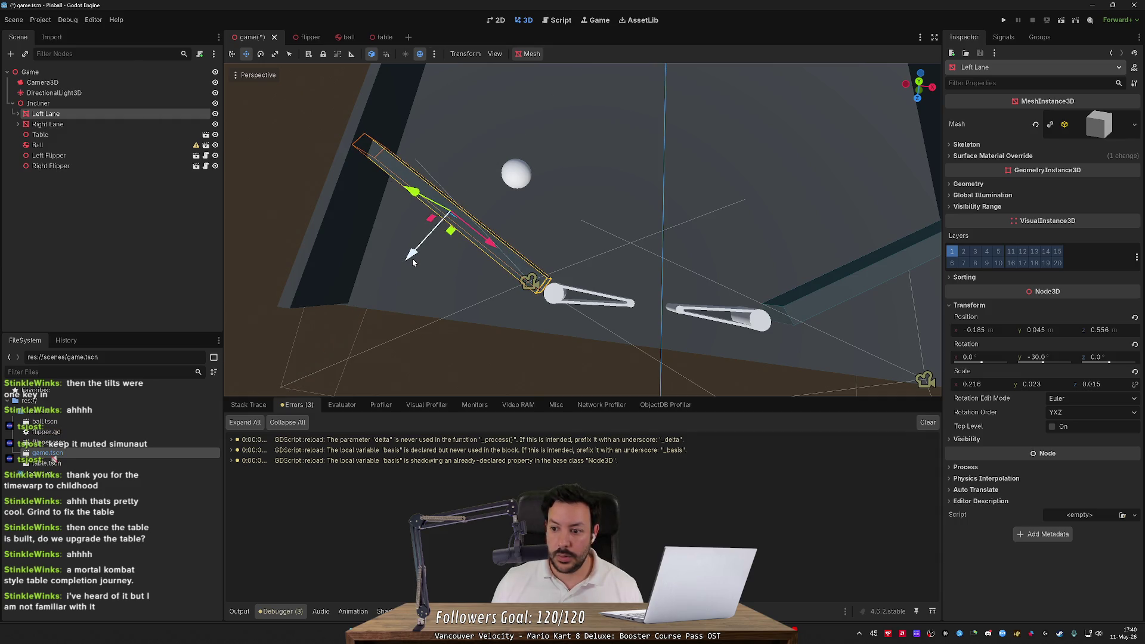
left_click(993, 332)
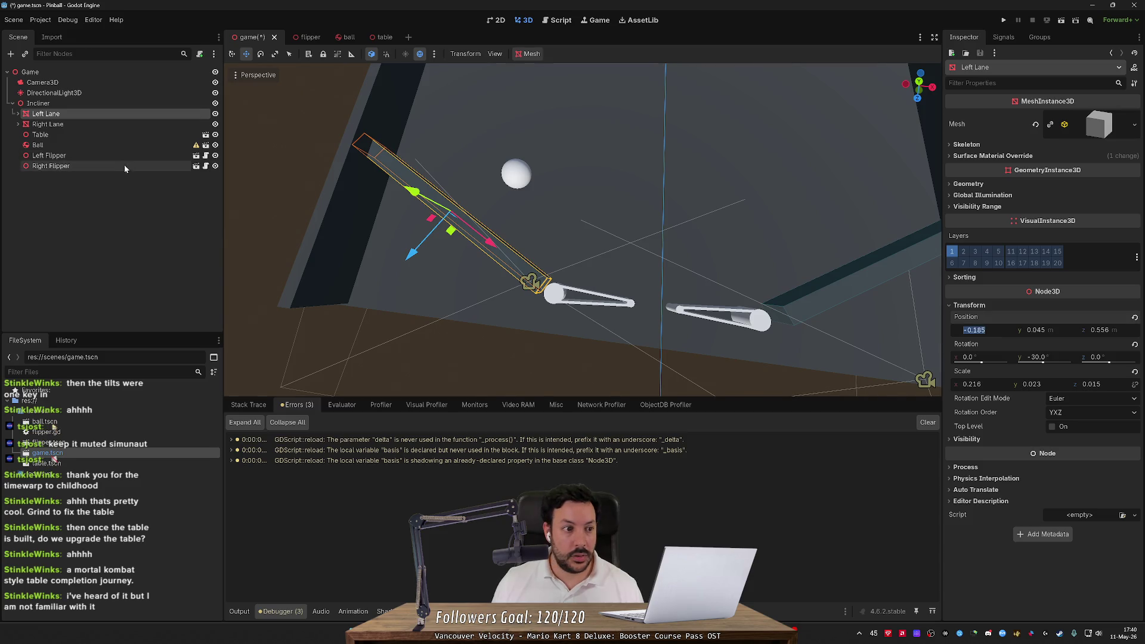
Set the Right Lane's x position to 0.185, mirroring the Left Lane
left_click(108, 123)
left_click(979, 330)
key("Return")
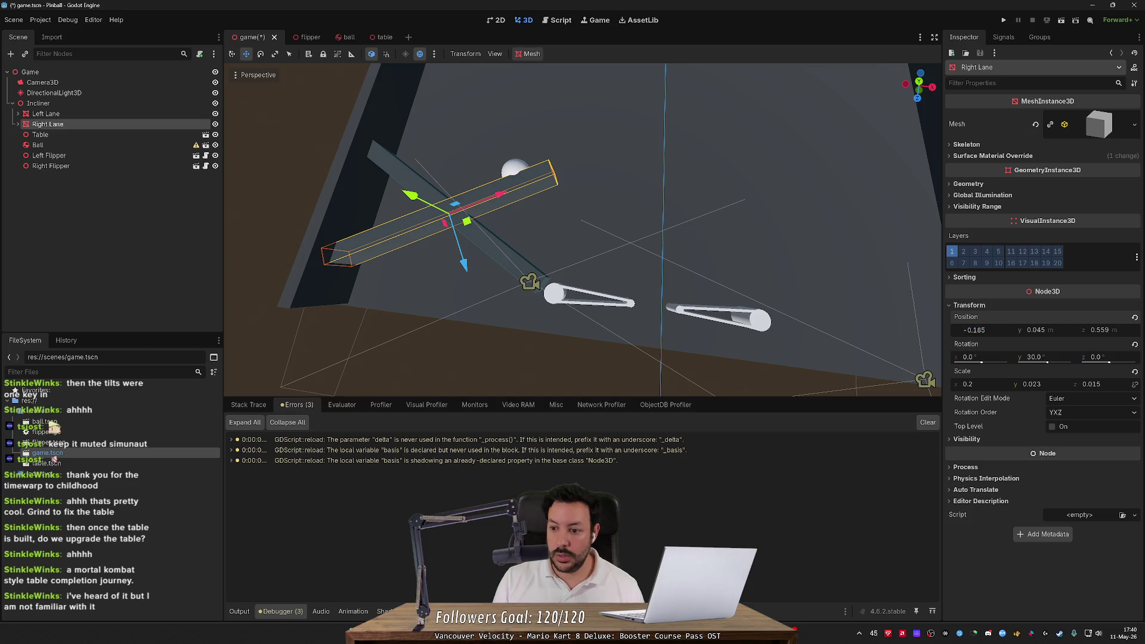
type("0.185")
key("Return")
Compare both lanes and set the Right Lane's z position to 0.556
left_click(90, 114)
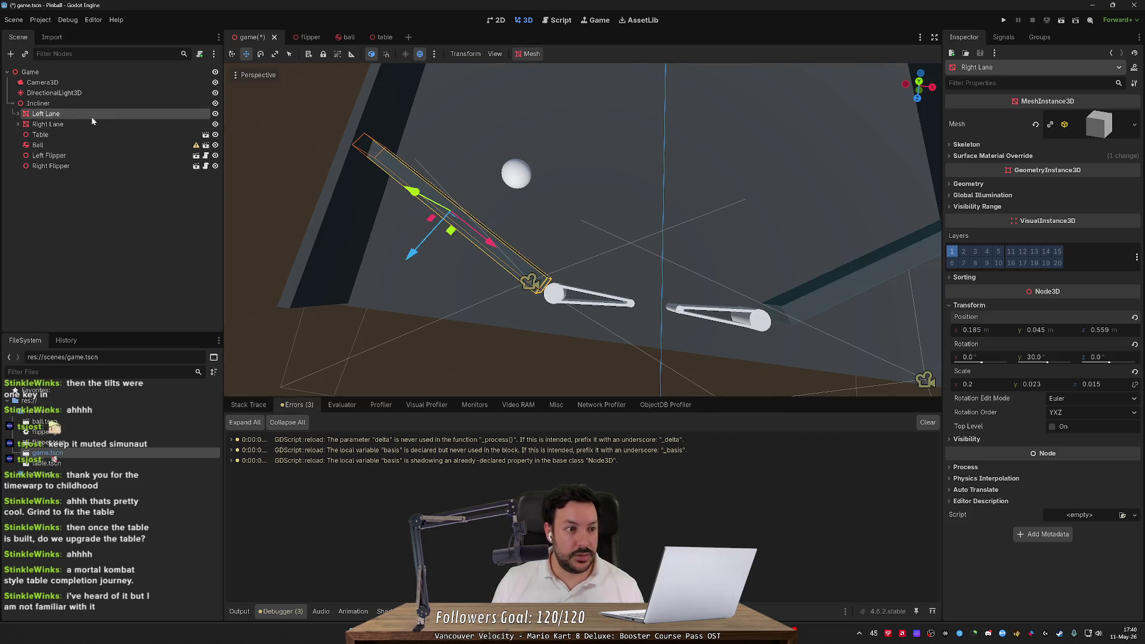
left_click(135, 124)
left_click(138, 116)
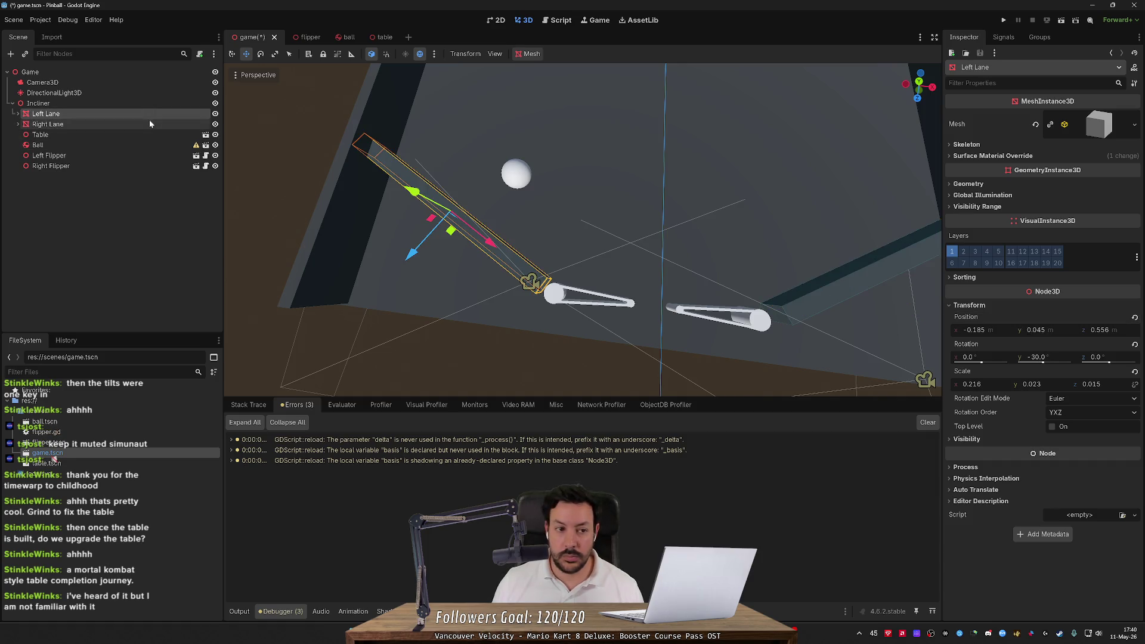
left_click(146, 125)
left_click(1101, 330)
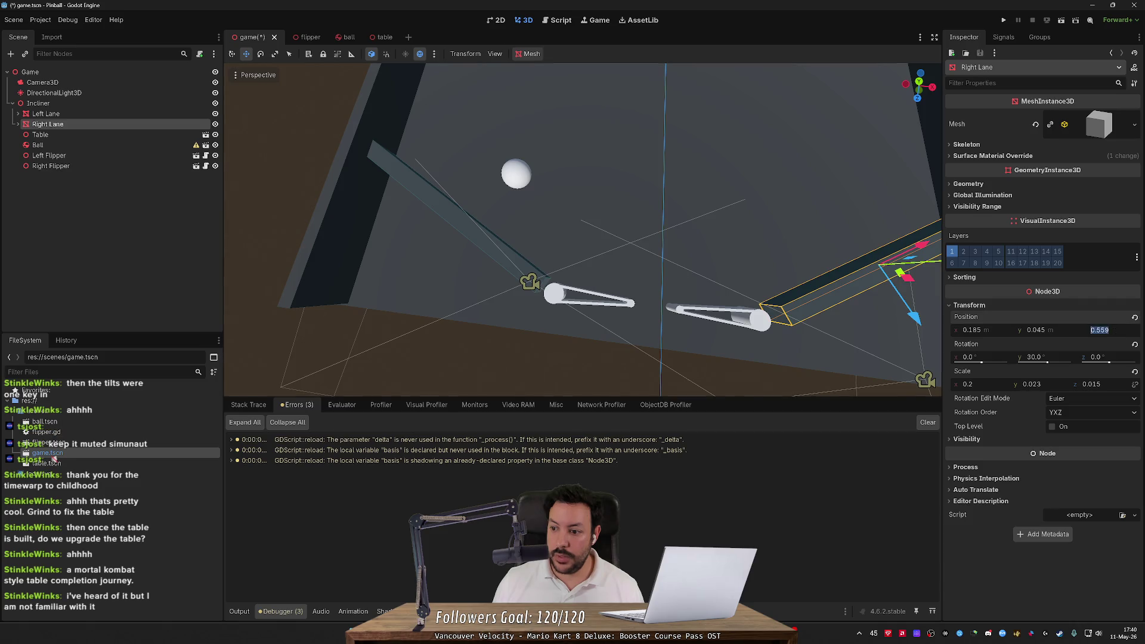
type("0.556")
key("Return")
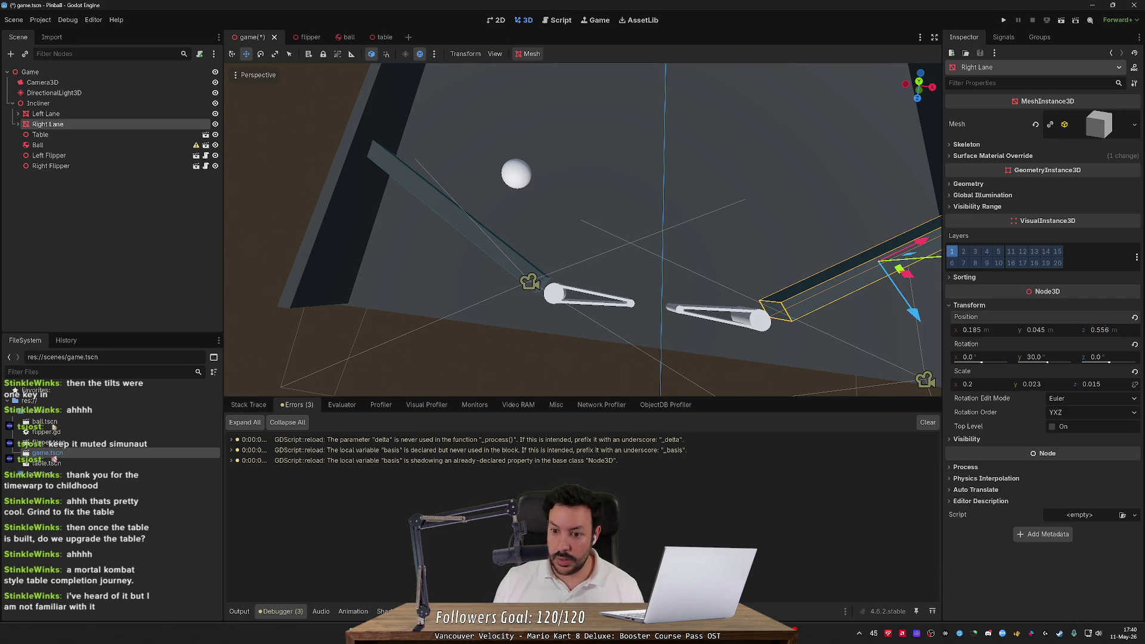
Match the Right Lane's x scale to the Left Lane's 0.216, then run the game
left_click(102, 114)
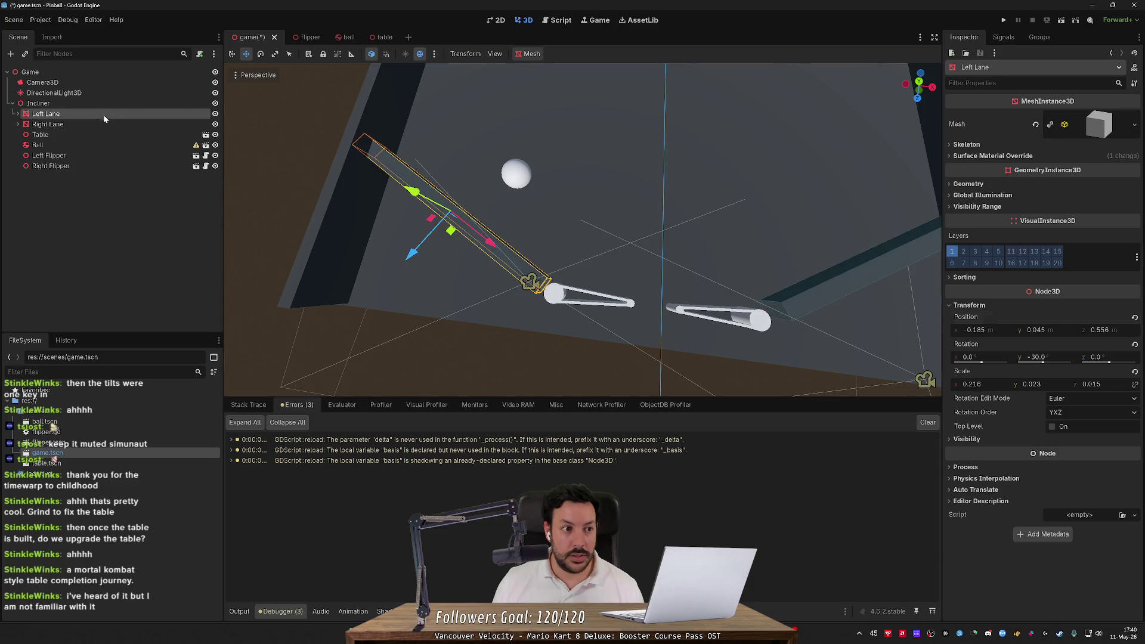
left_click(102, 122)
left_click(102, 114)
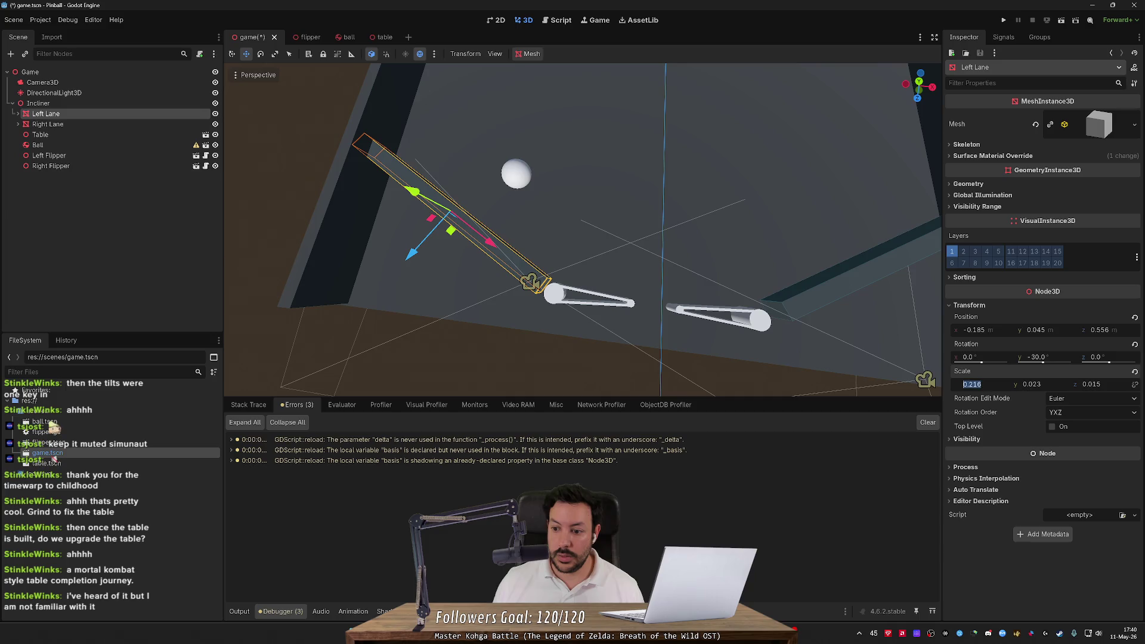
left_click(120, 124)
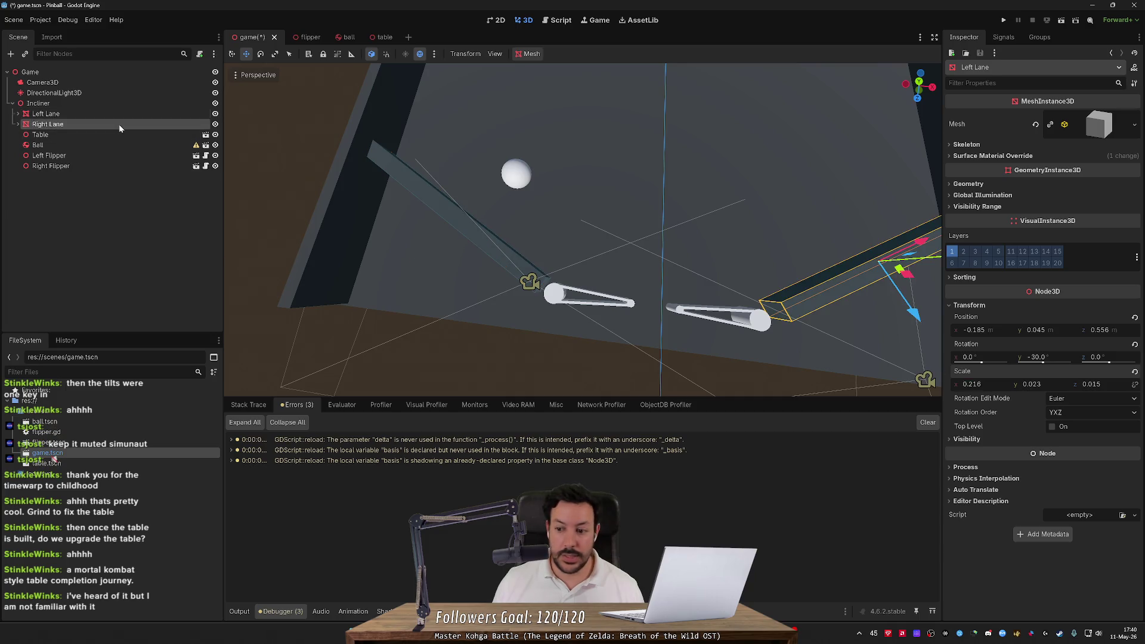
left_click(982, 384)
type("0.216")
key("Return")
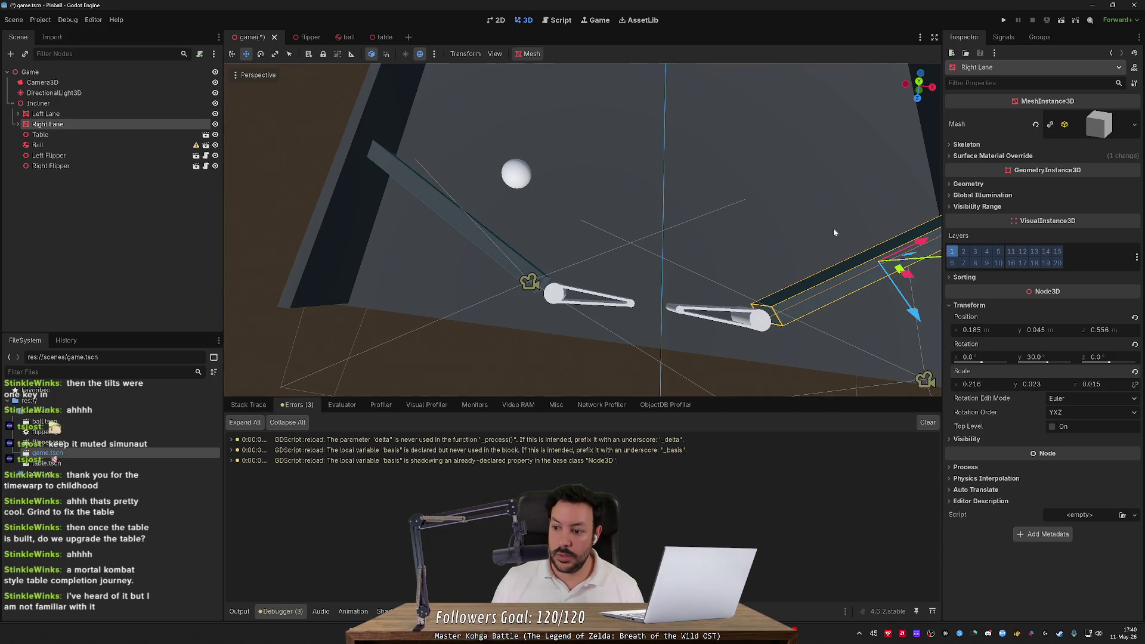
left_click(1004, 19)
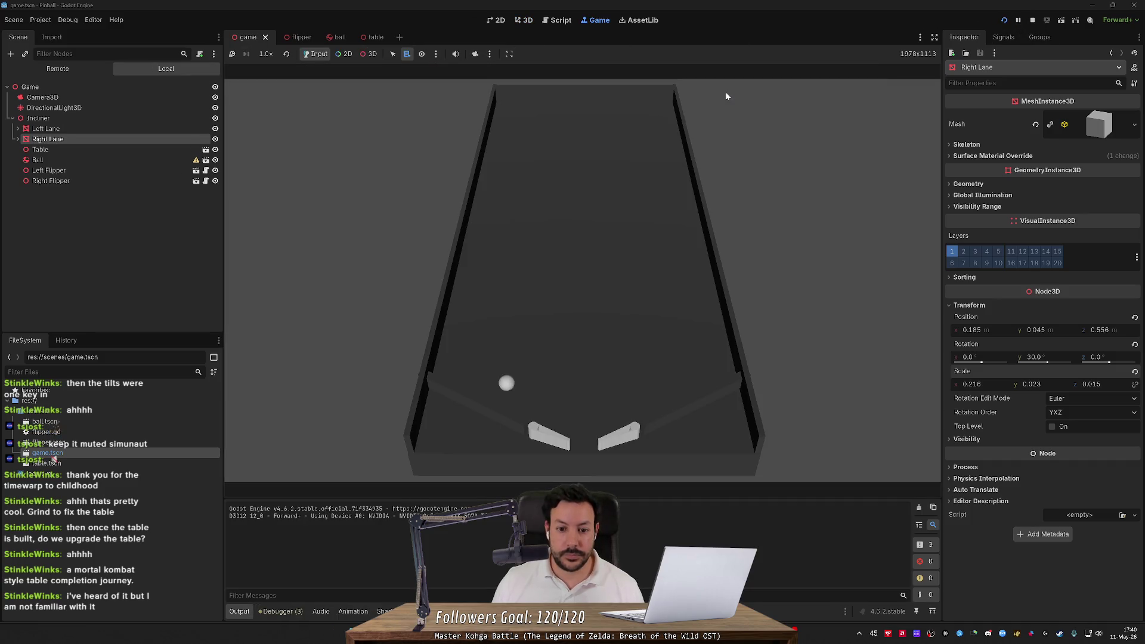
key("Left")
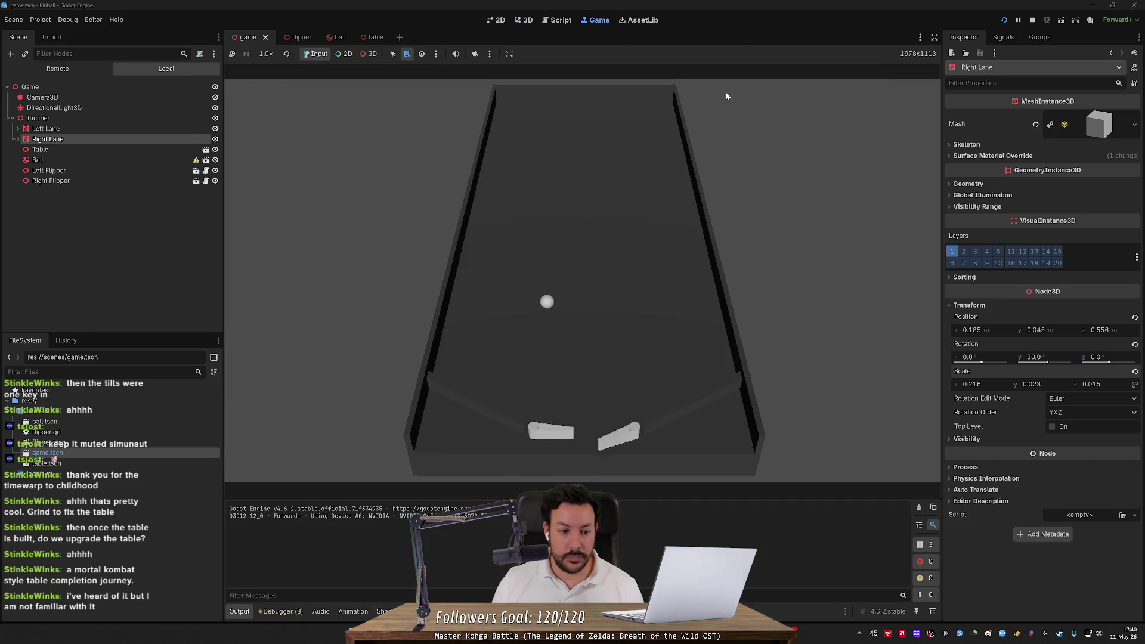
Playtest both flippers with the Left and Right keys, hitting the ball
key("Right")
key("Left")
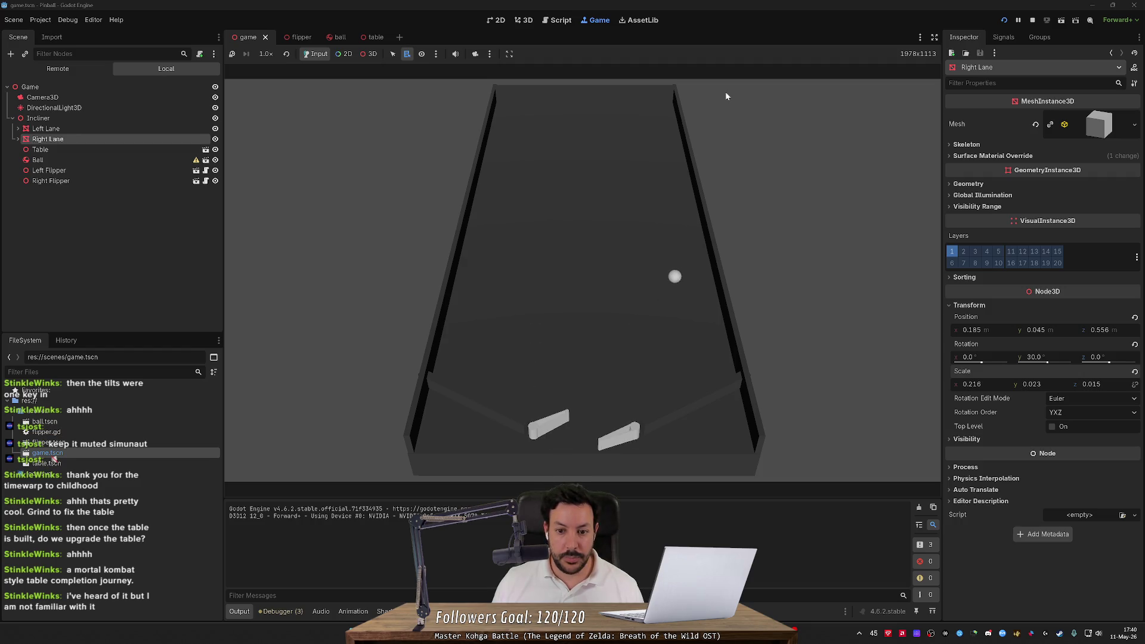
key("Right")
key("Left")
key("Right")
key("Right")
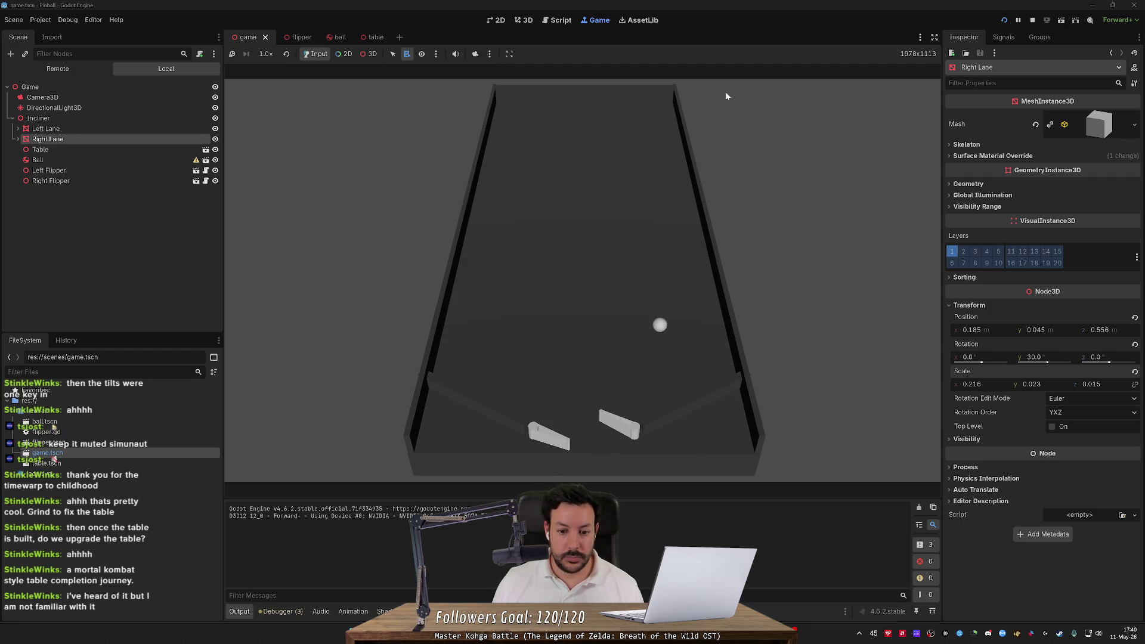
key("Right")
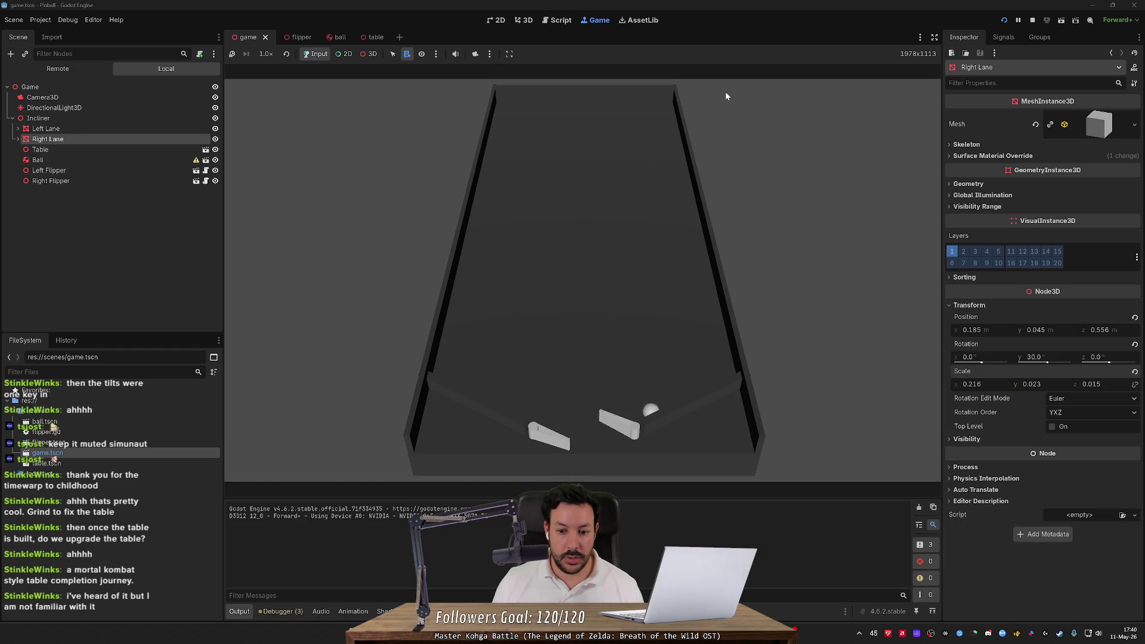
key("Left")
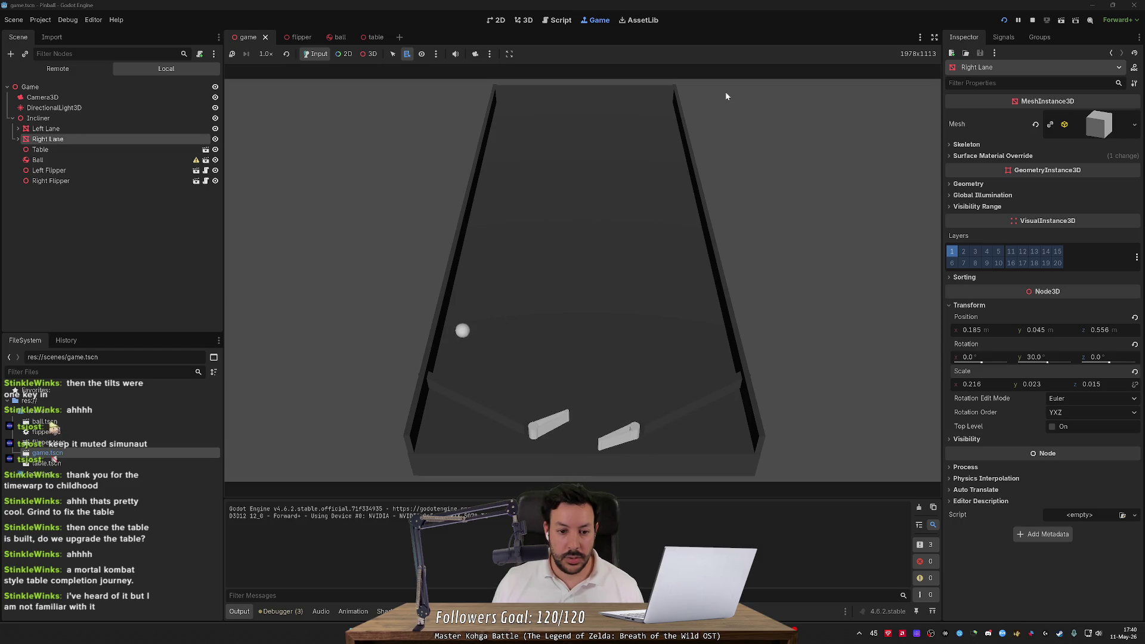
key("Right")
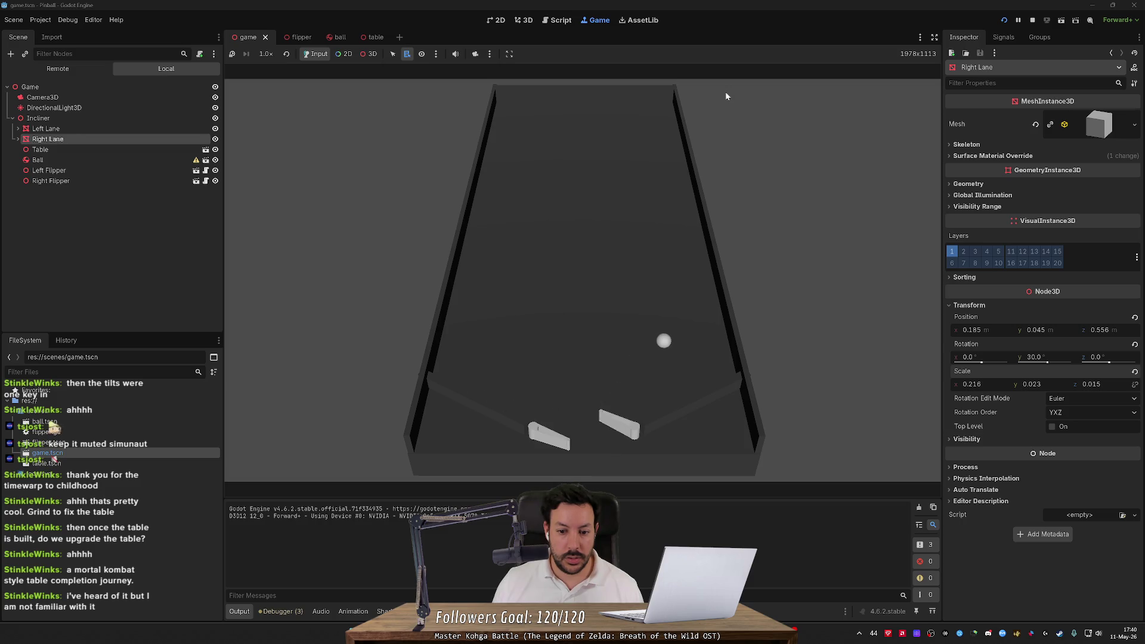
key("Left")
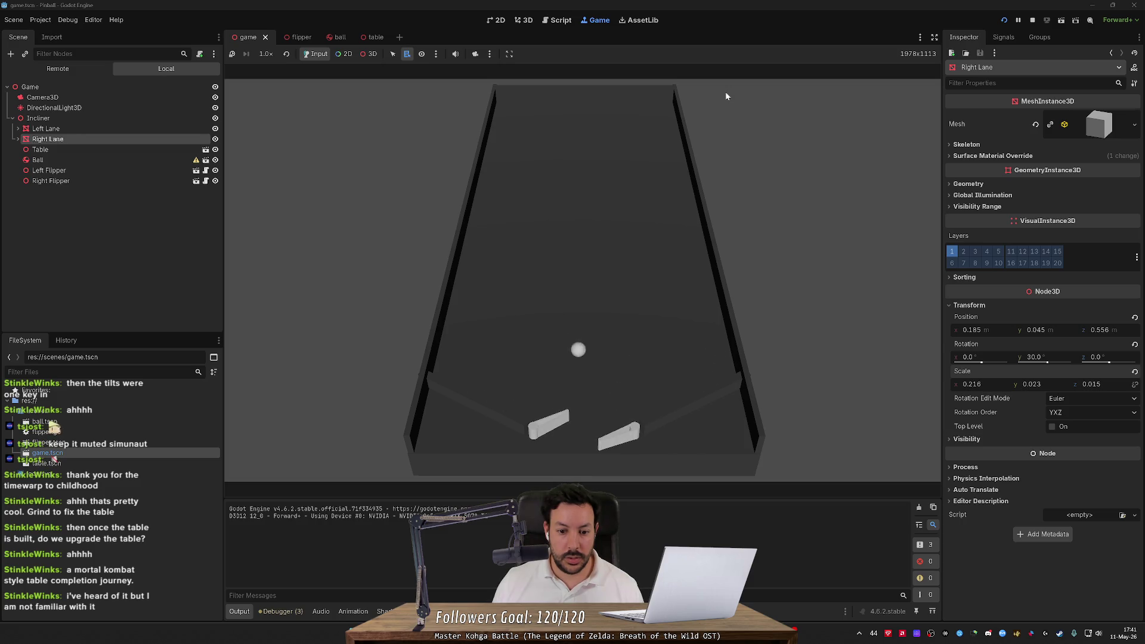
key("Right")
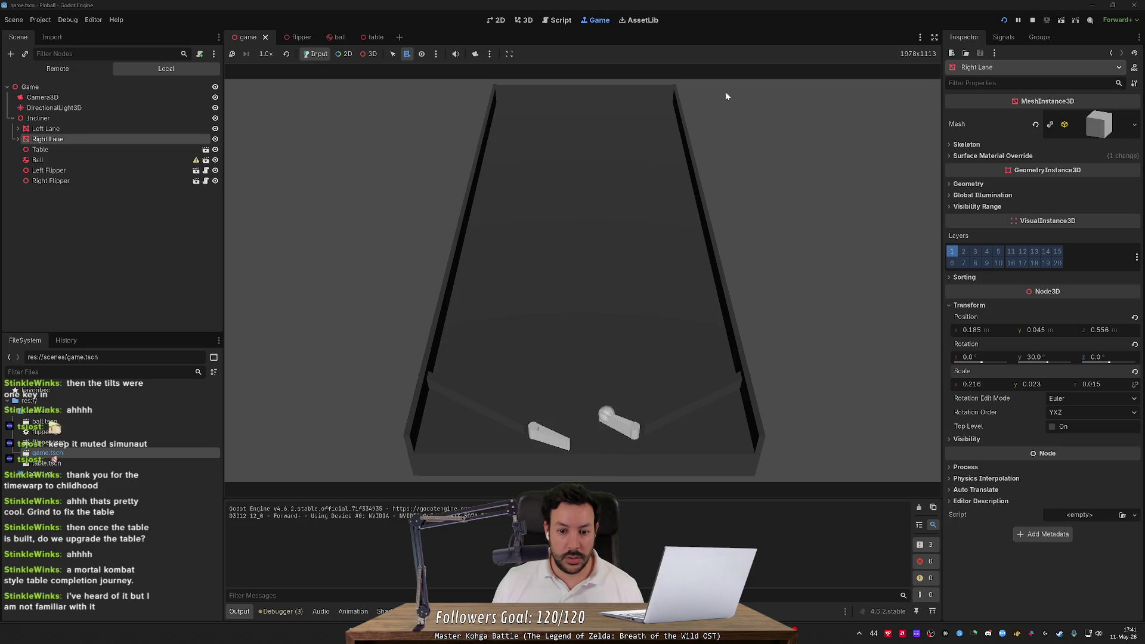
key("Right")
key("Left")
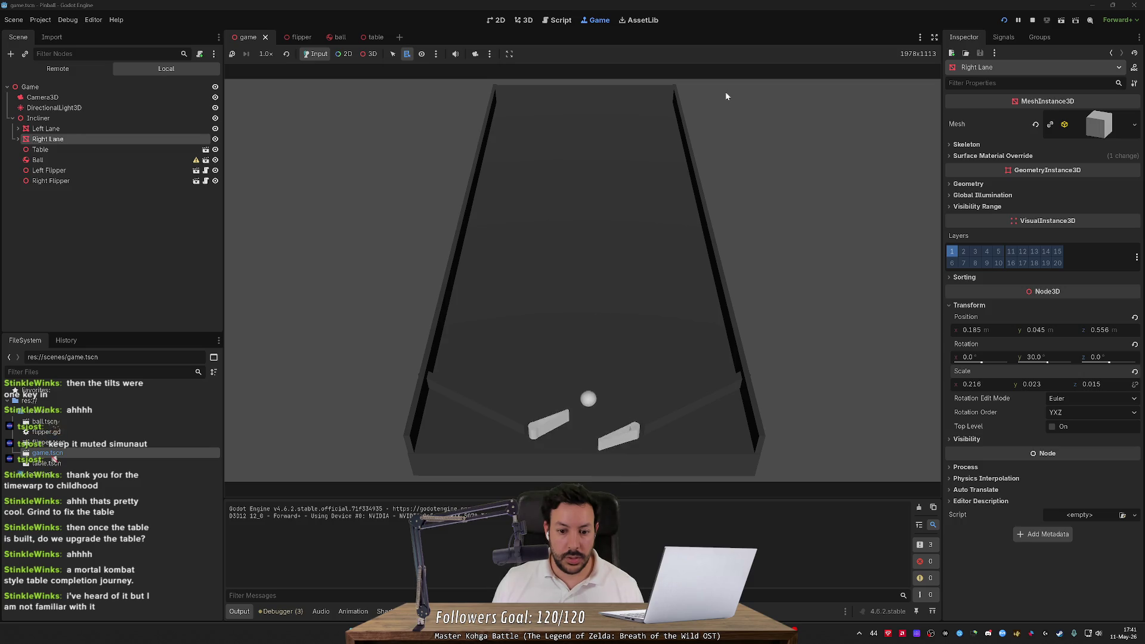
Restart with a new ball, flick the flippers again, then relaunch the game with F5
left_click(1005, 19)
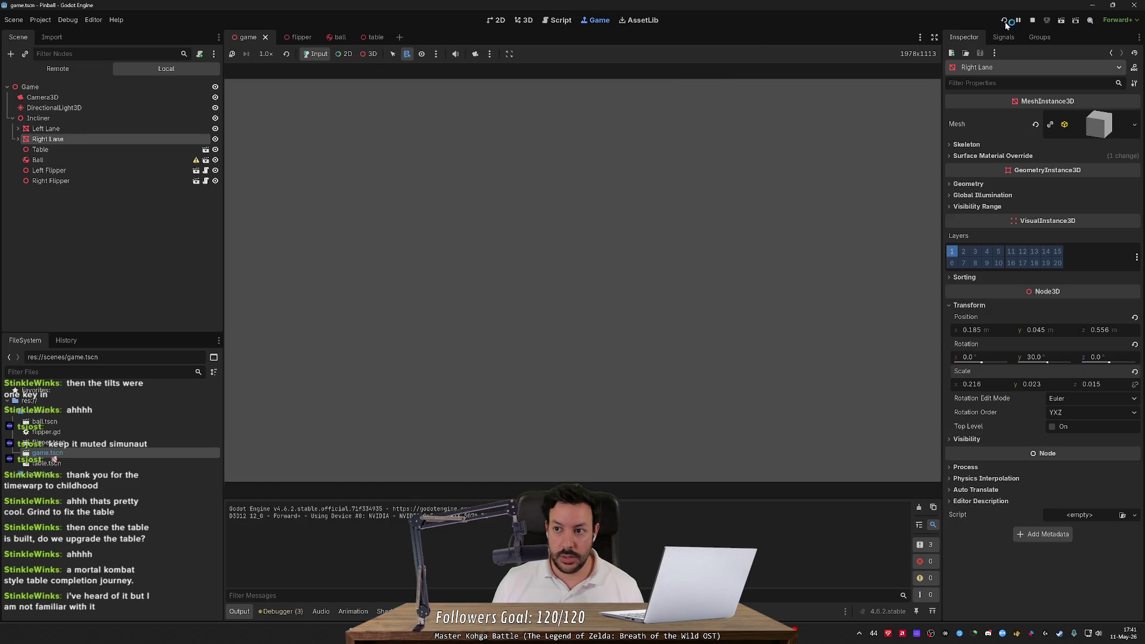
key("Left")
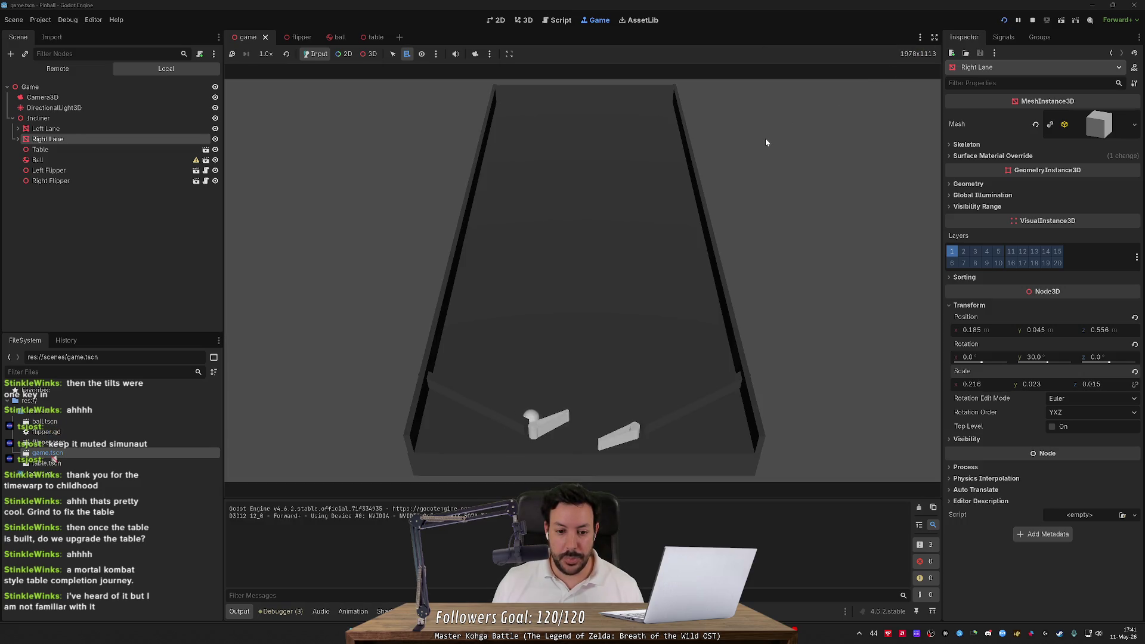
key("Left")
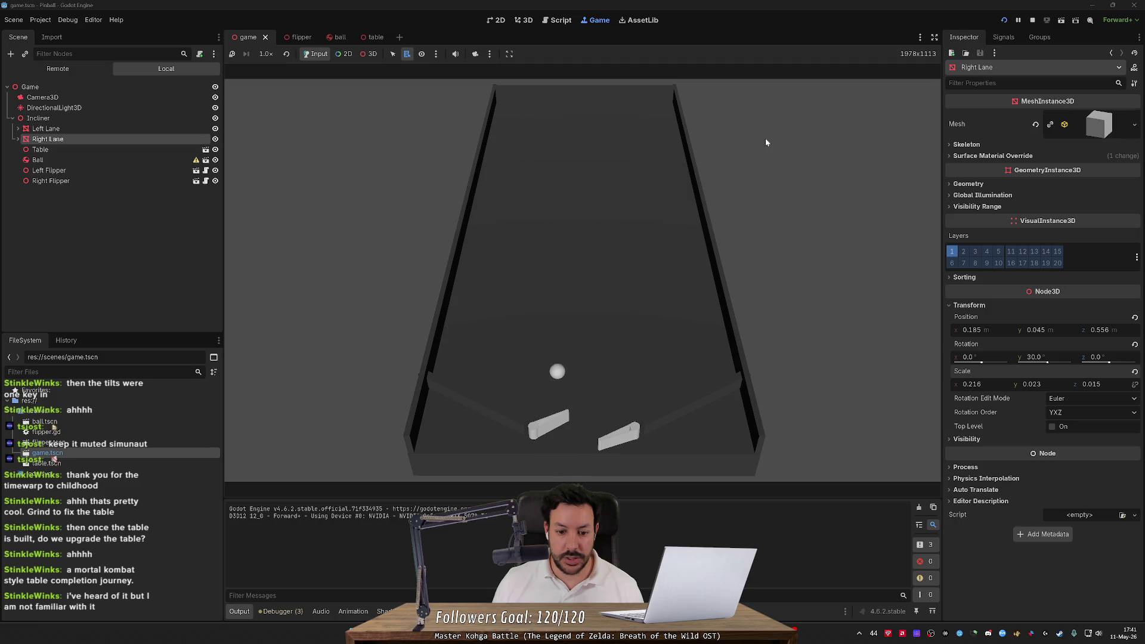
key("Right")
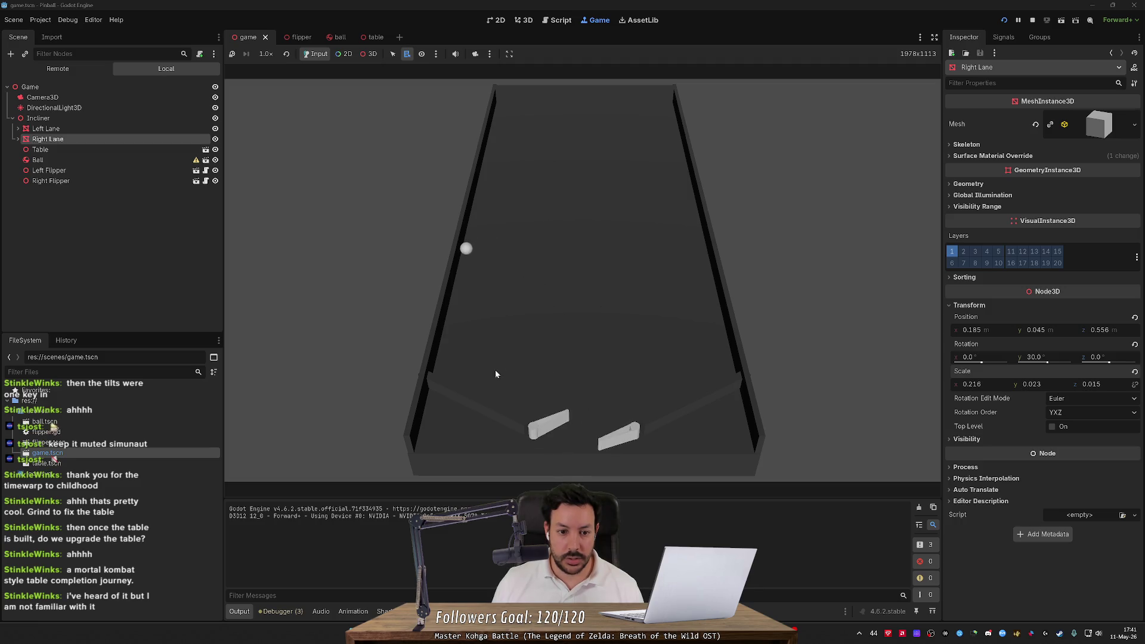
key("Right")
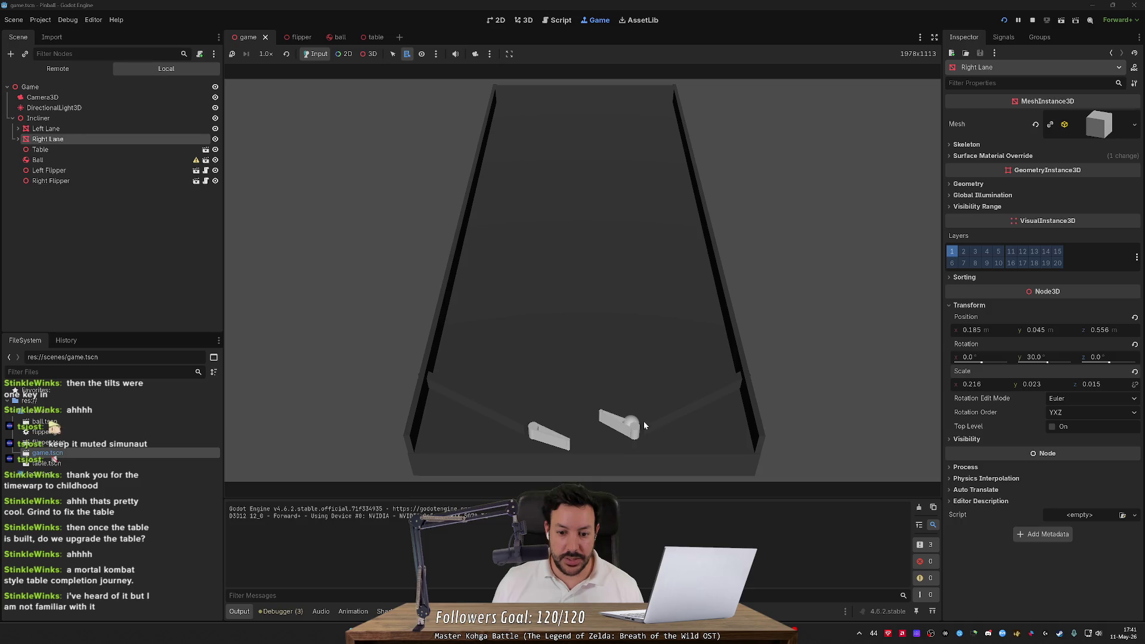
key("F5")
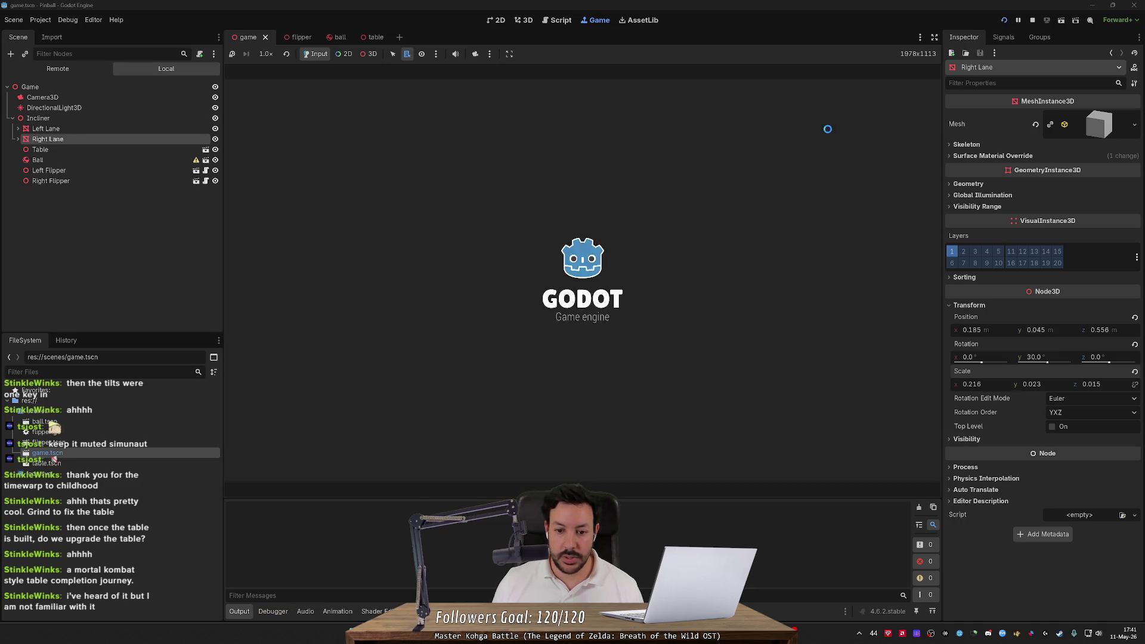
Catch the ball and send it back up repeatedly with both flippers
key("Left")
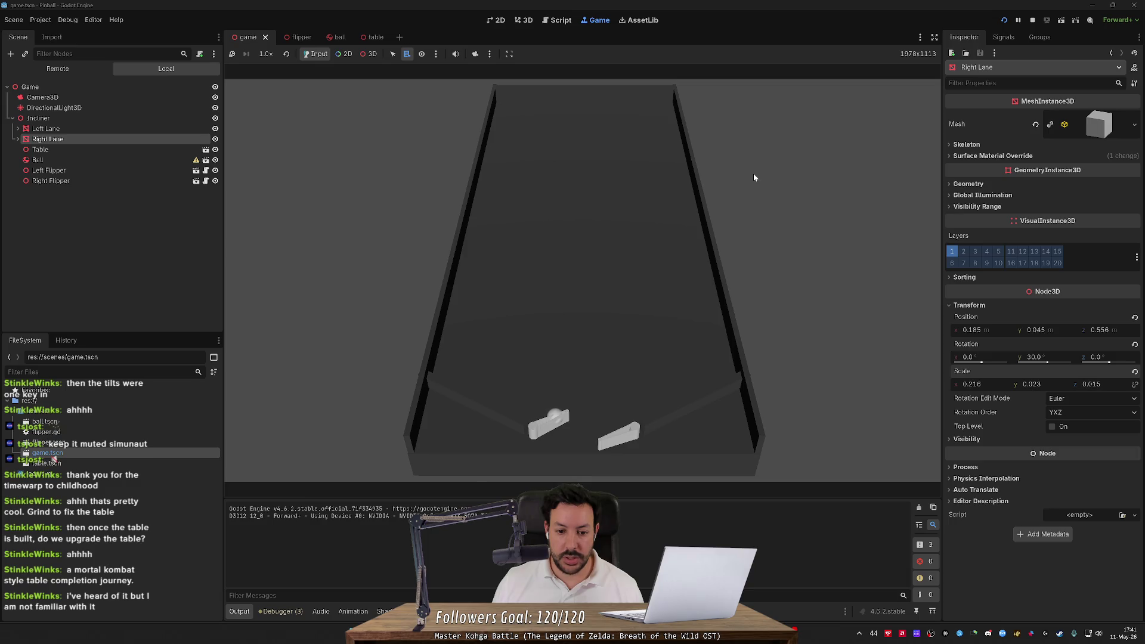
key("Right")
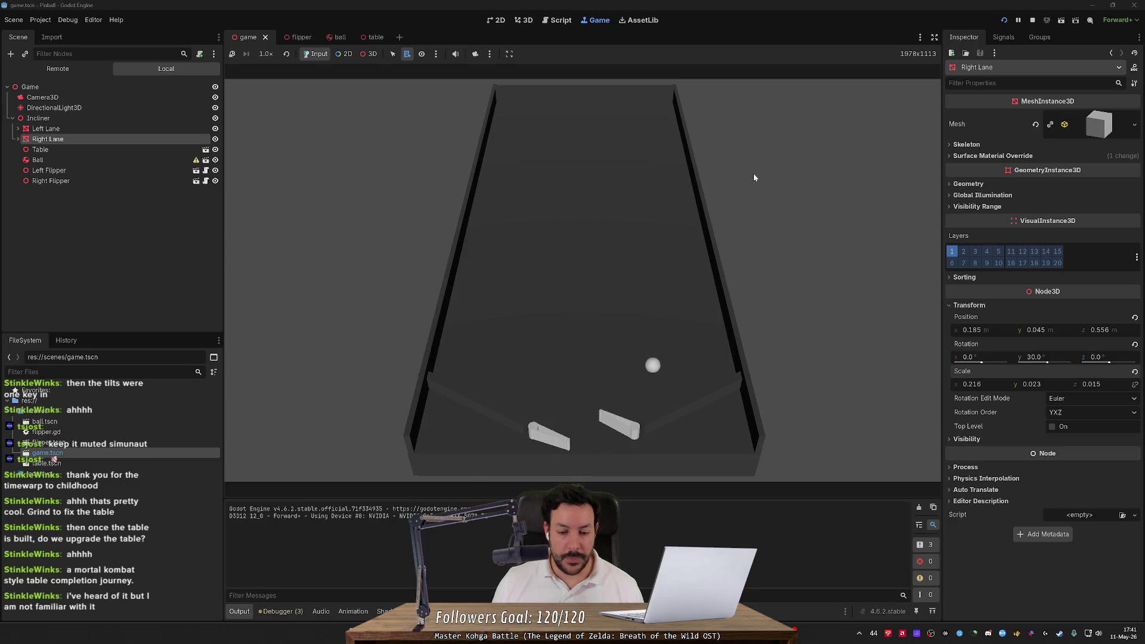
key("Right")
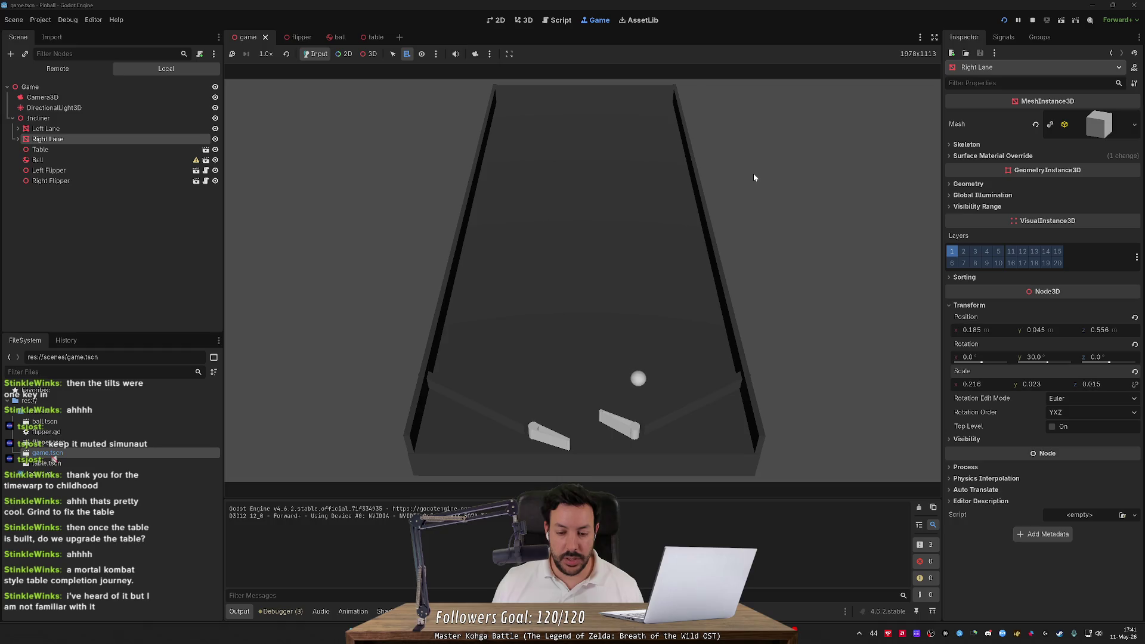
key("Right")
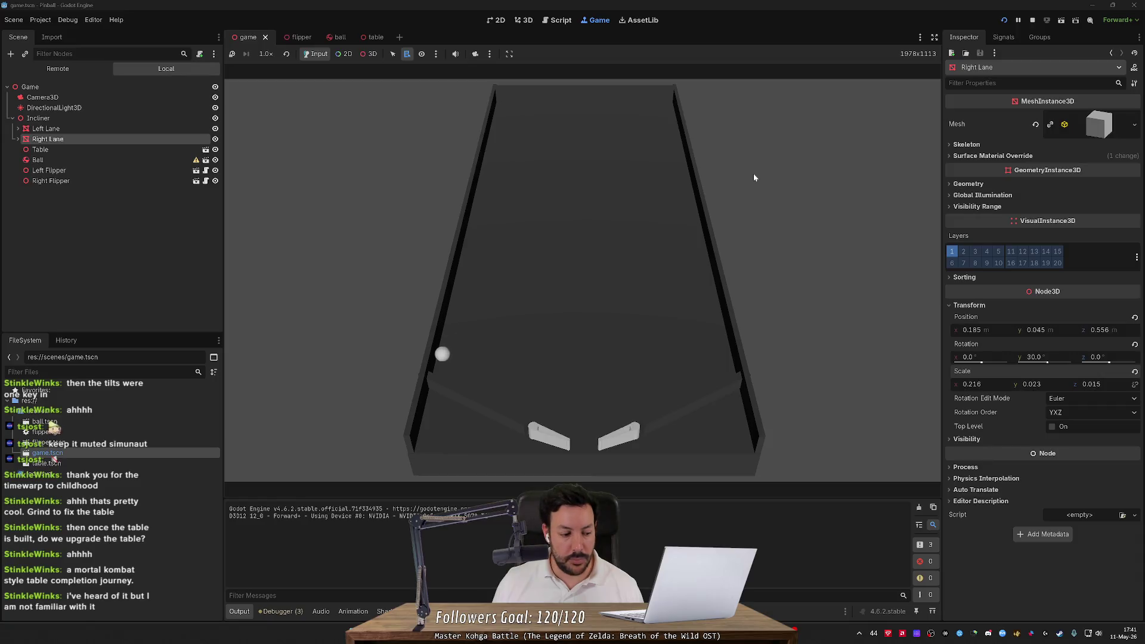
key("Left")
key("Left")
key("Right")
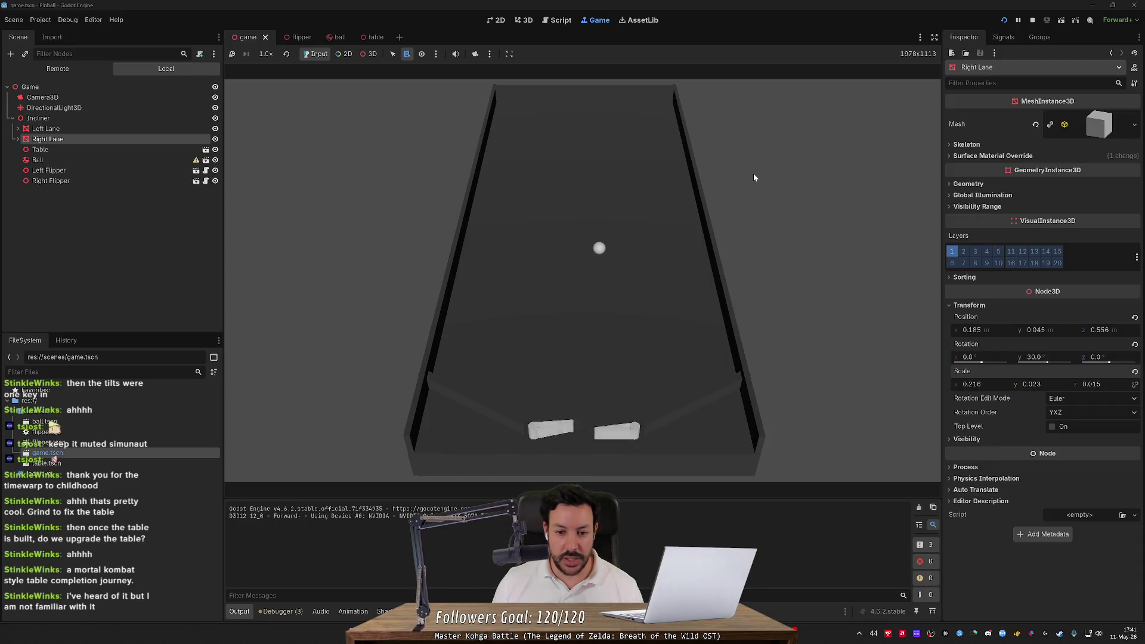
key("Left")
key("Right")
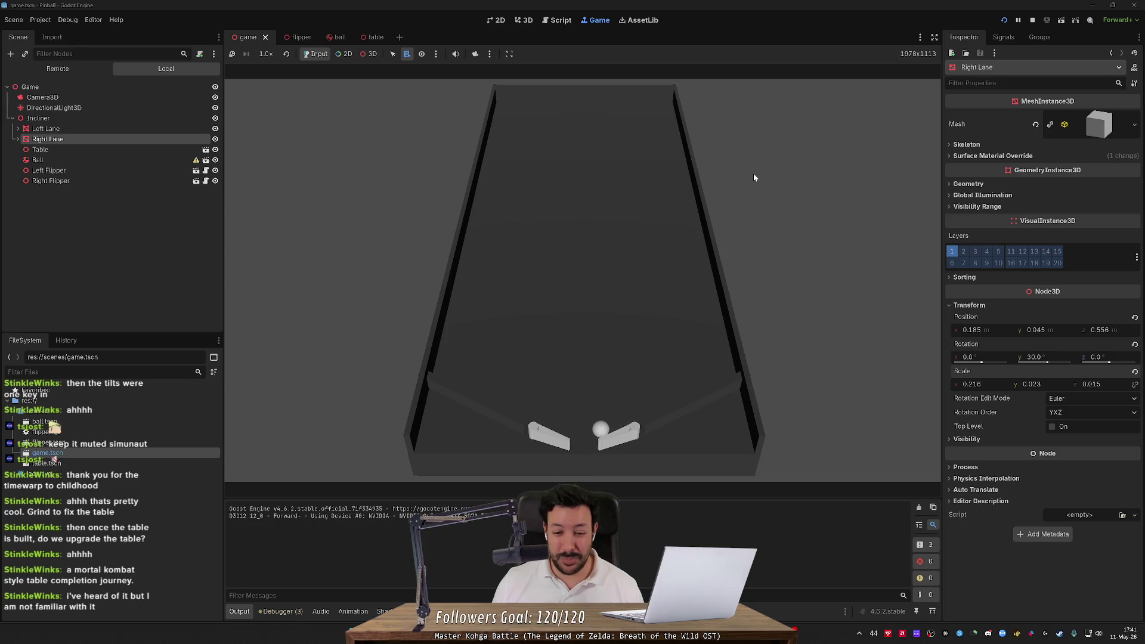
key("Right")
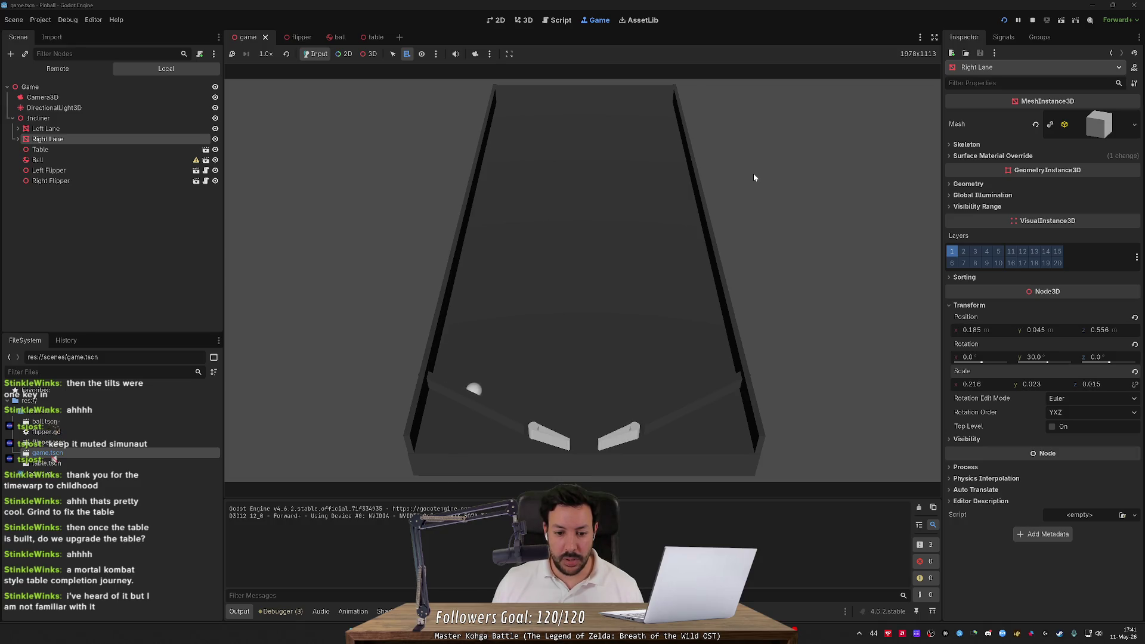
key("Left")
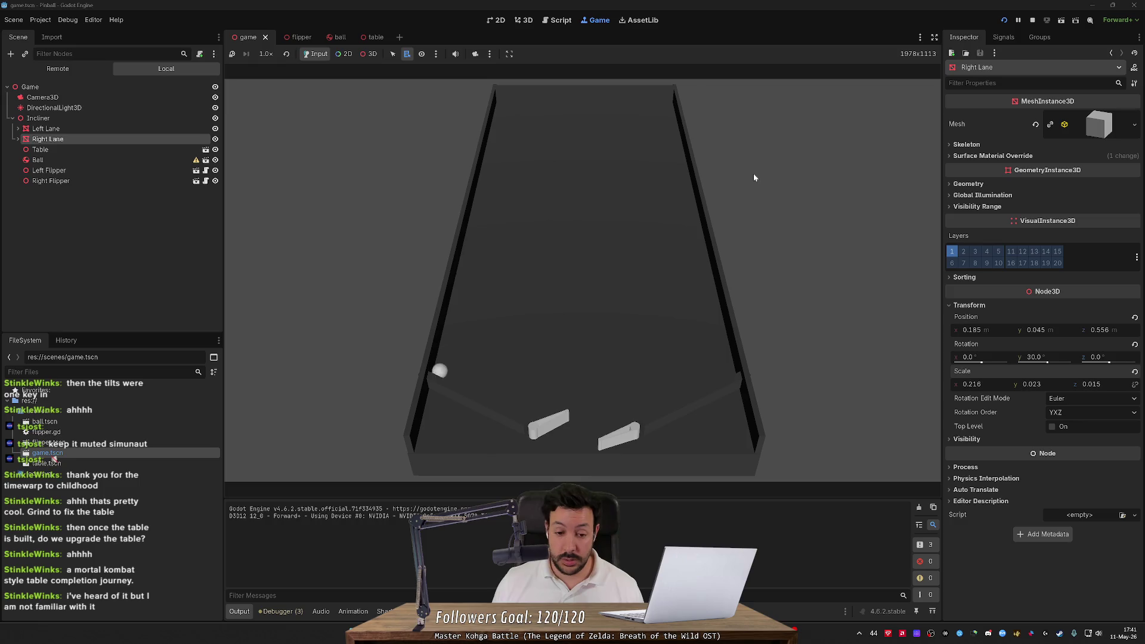
Keep the ball in play with alternating left and right flipper hits
key("Left")
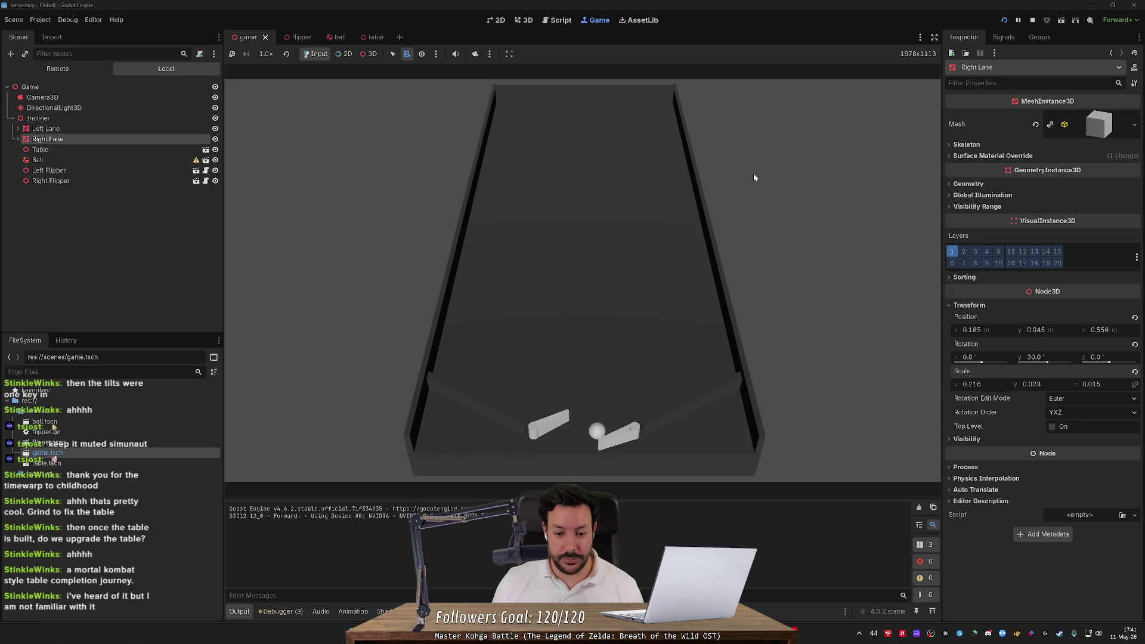
key("Right")
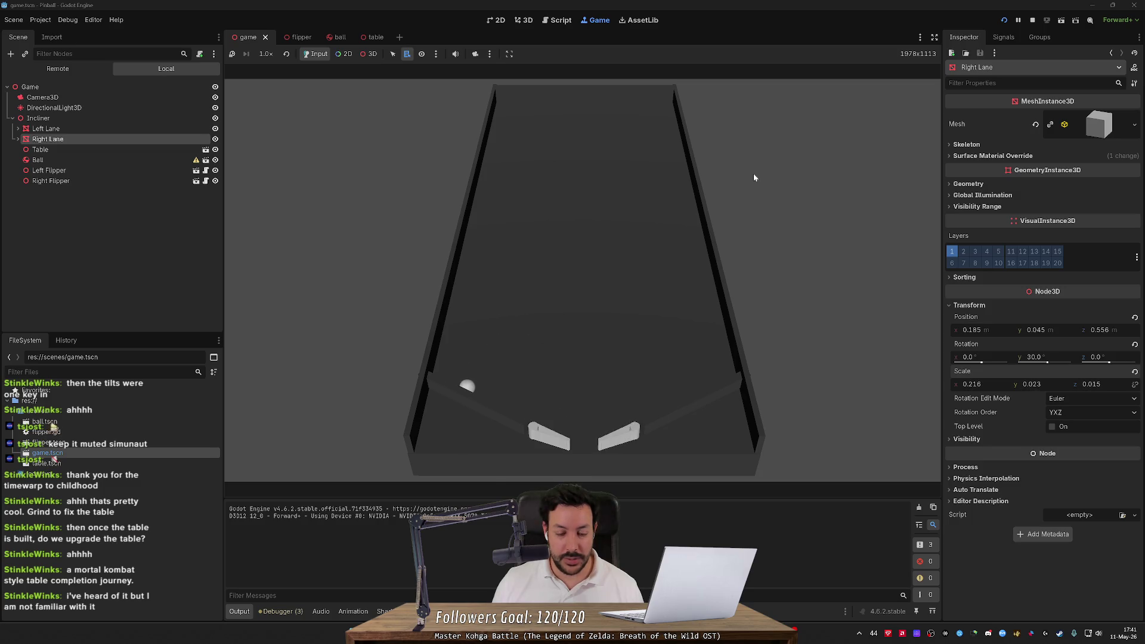
key("Left")
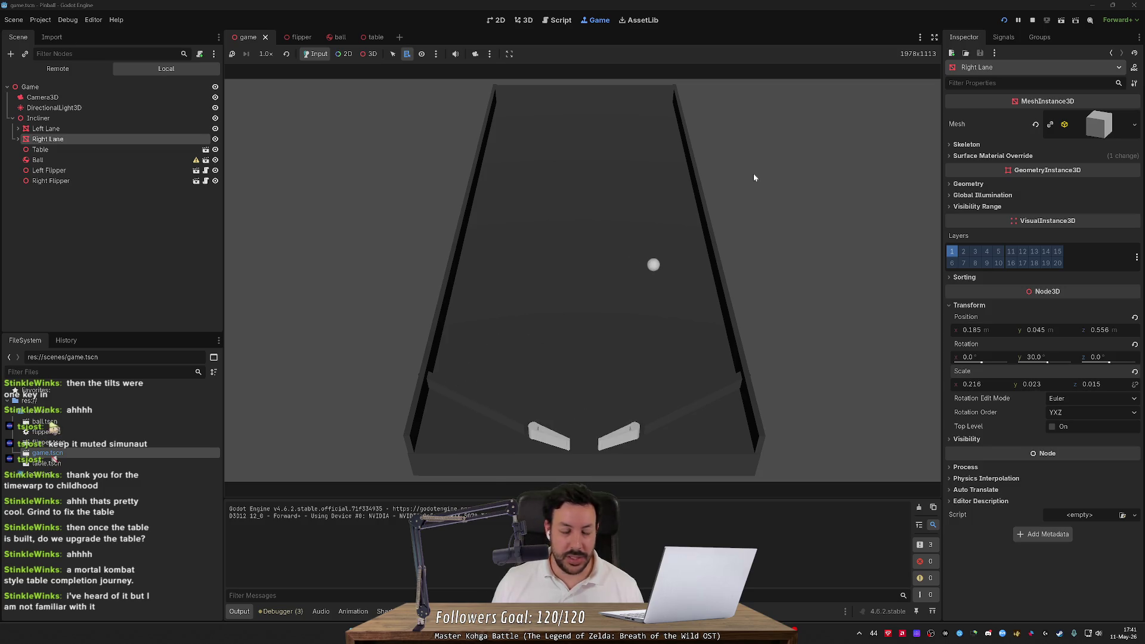
key("Right")
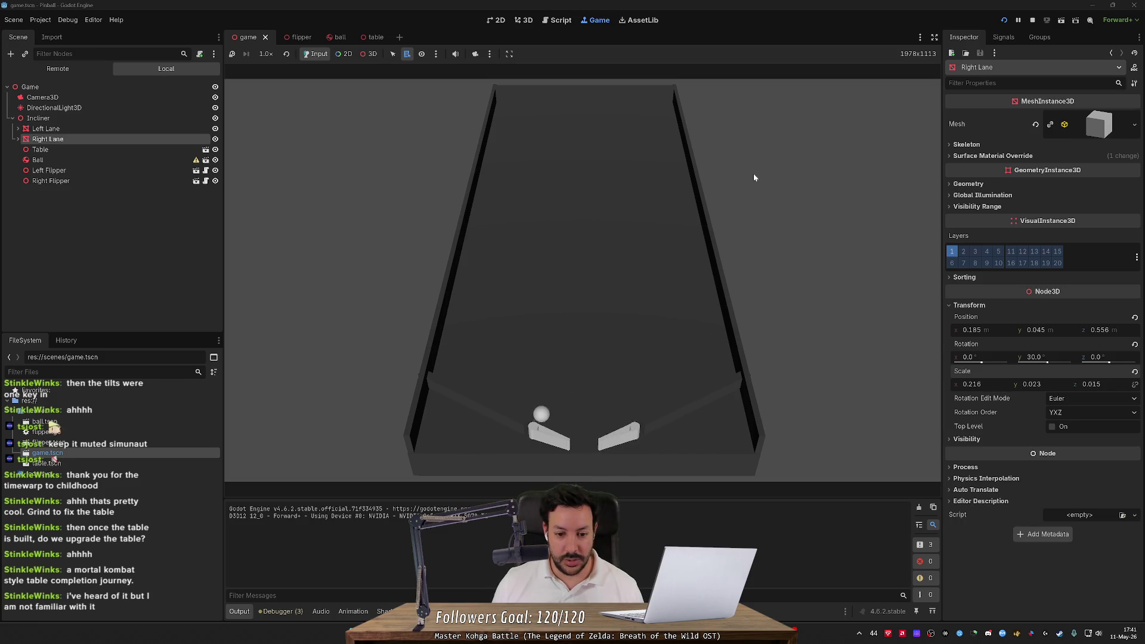
key("Left")
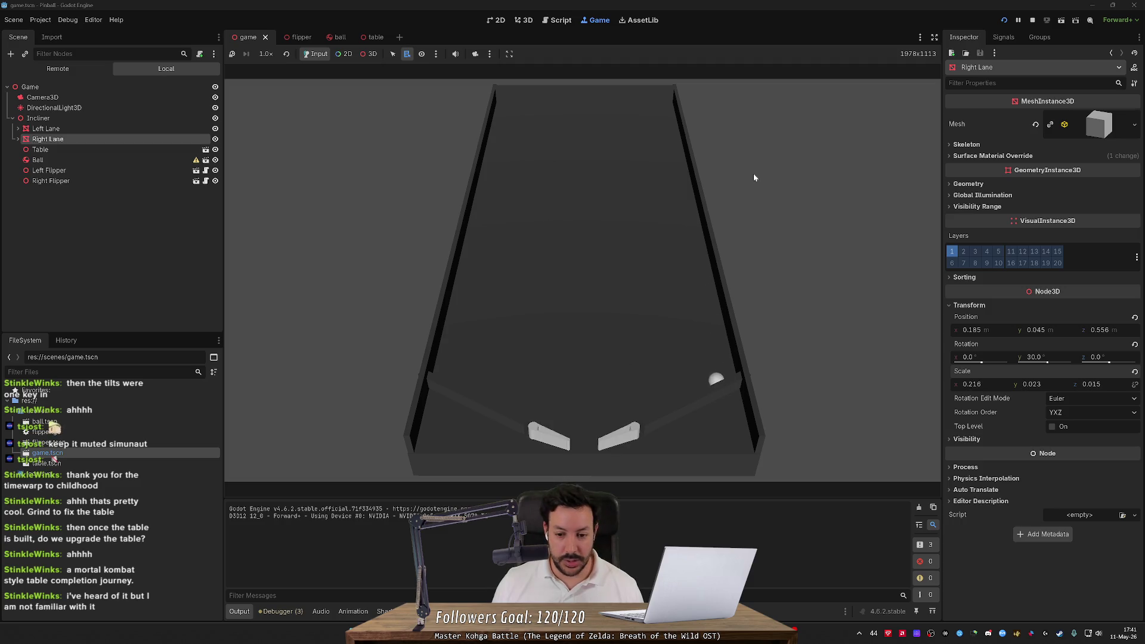
key("Right")
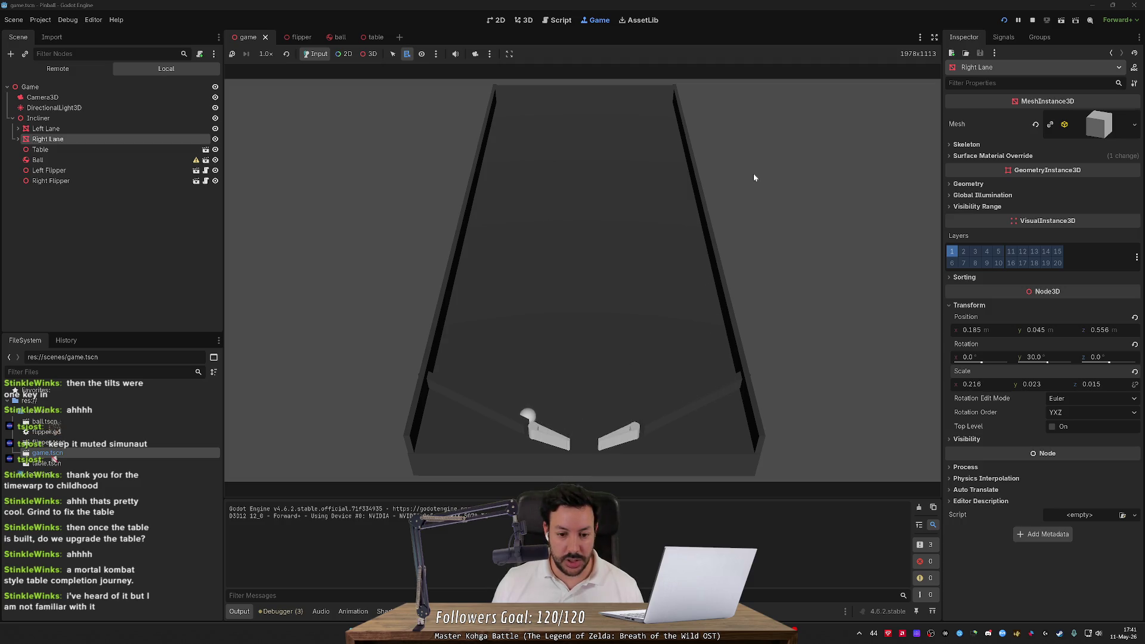
key("Right")
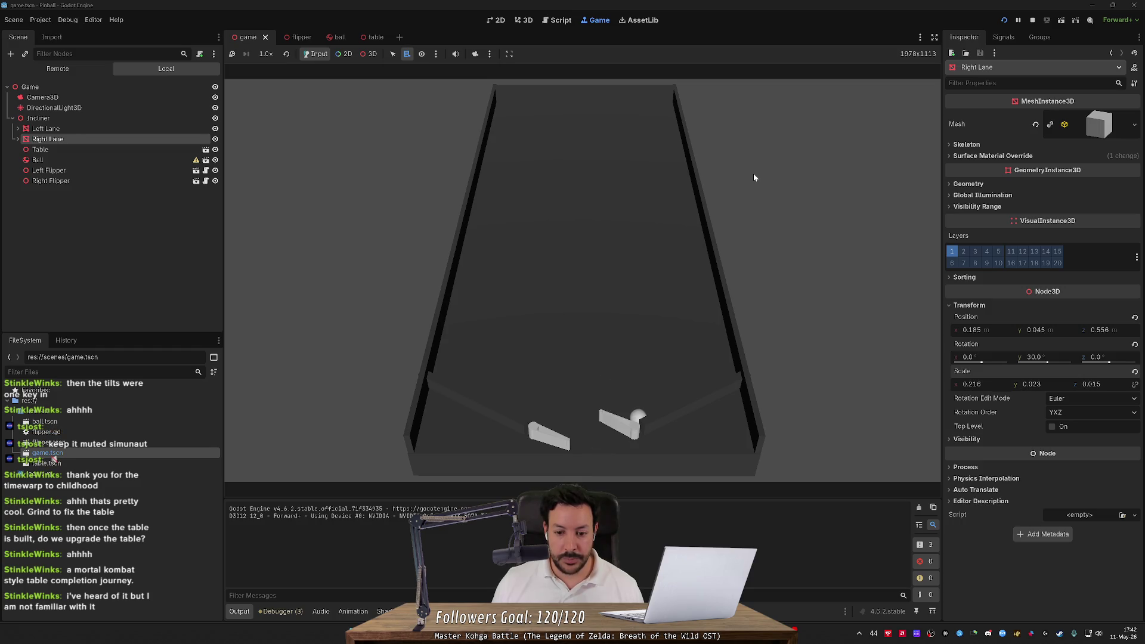
key("Left")
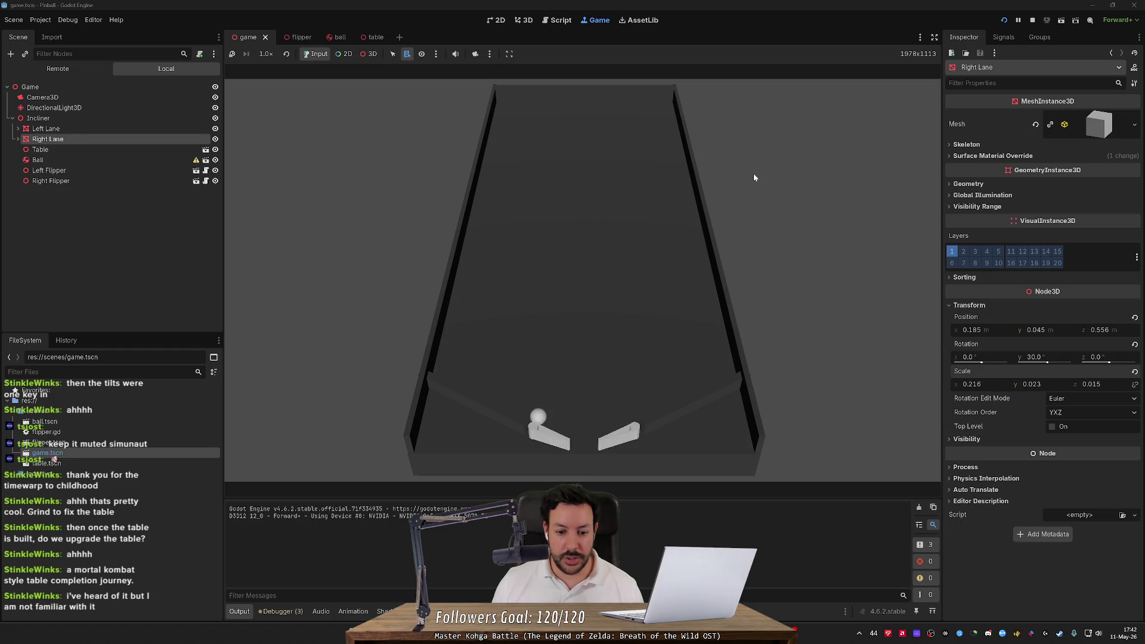
key("Left")
key("Right")
key("Left")
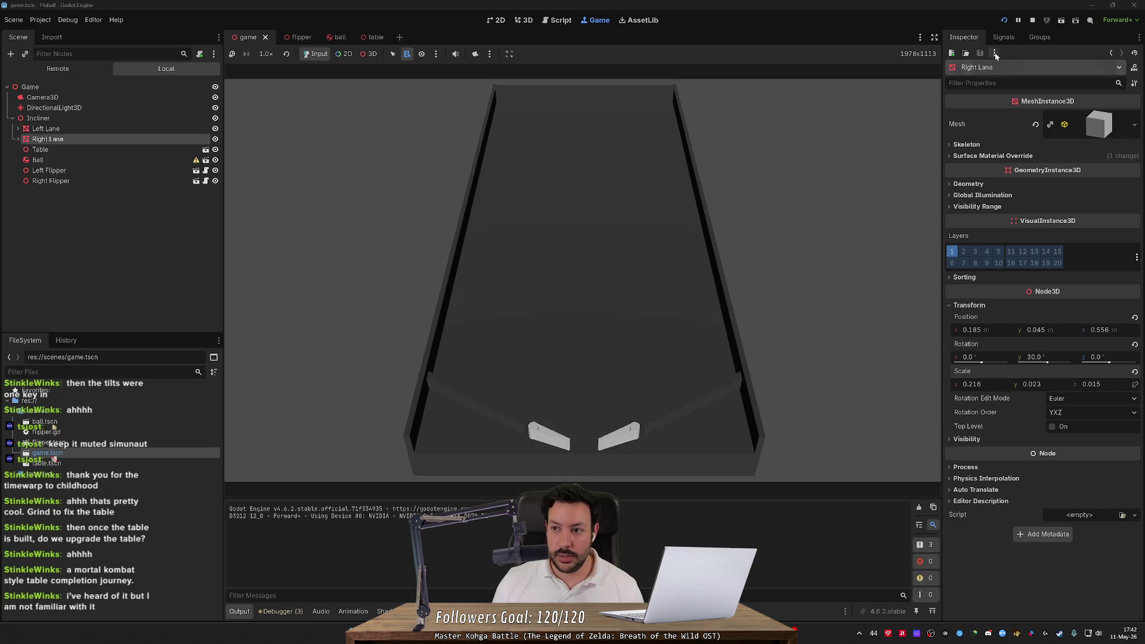
Respawn the ball twice with Restart, testing both flippers in between
left_click(1004, 20)
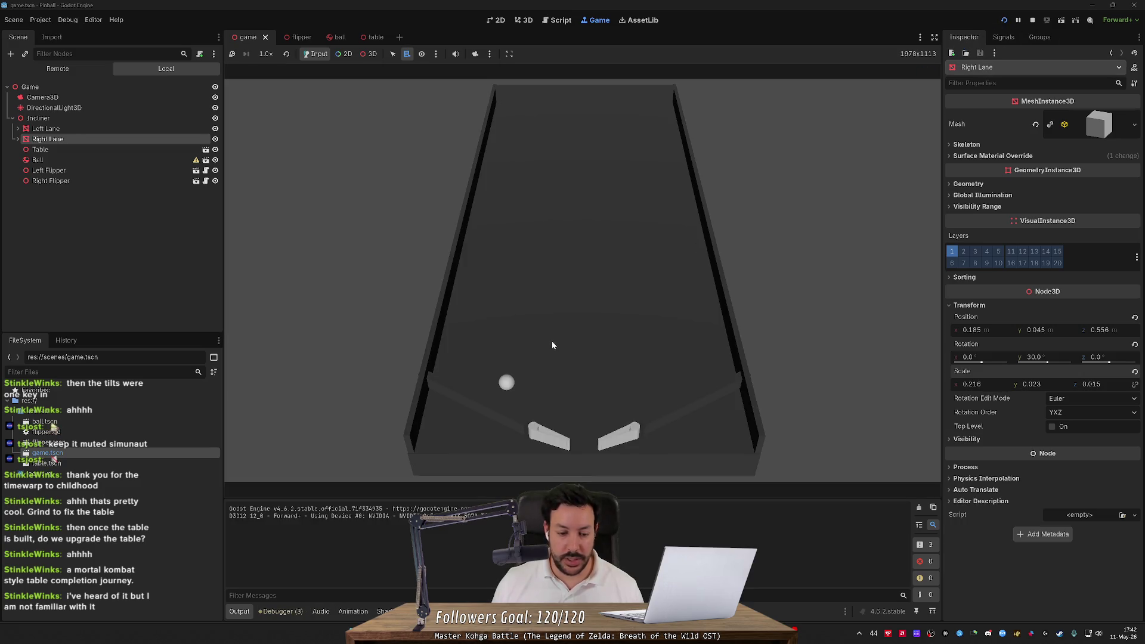
key("Left")
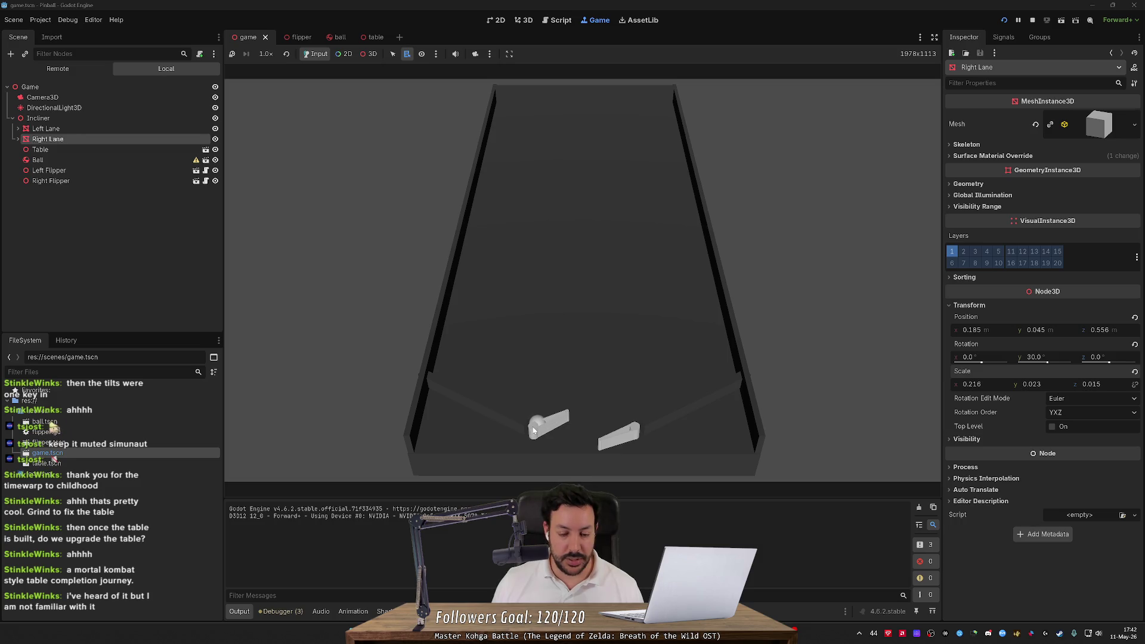
key("Left")
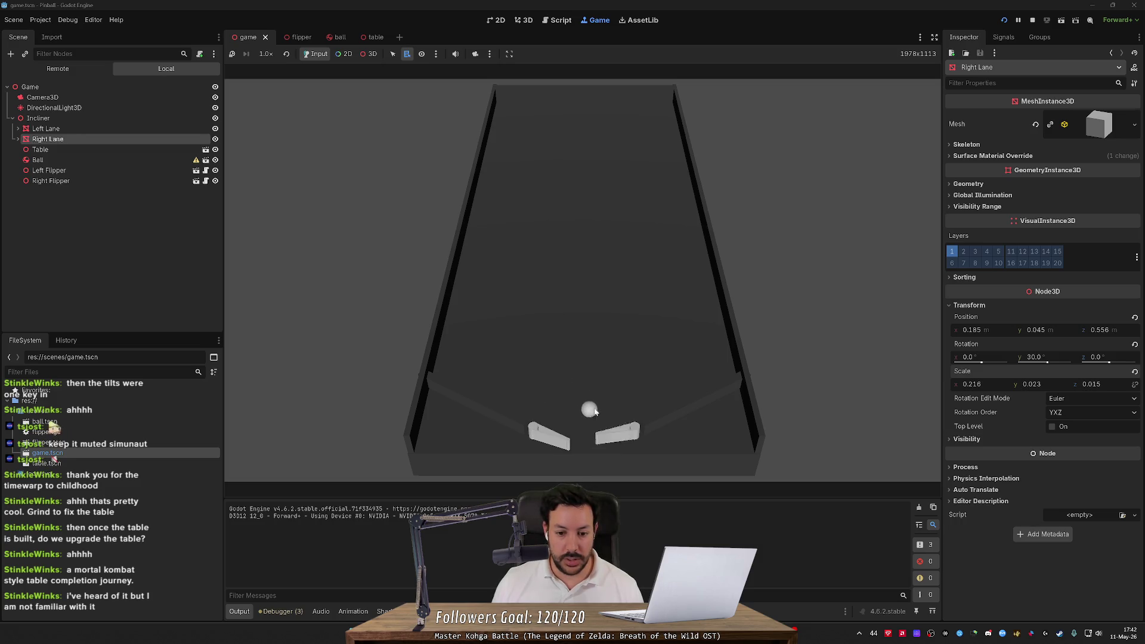
key("Right")
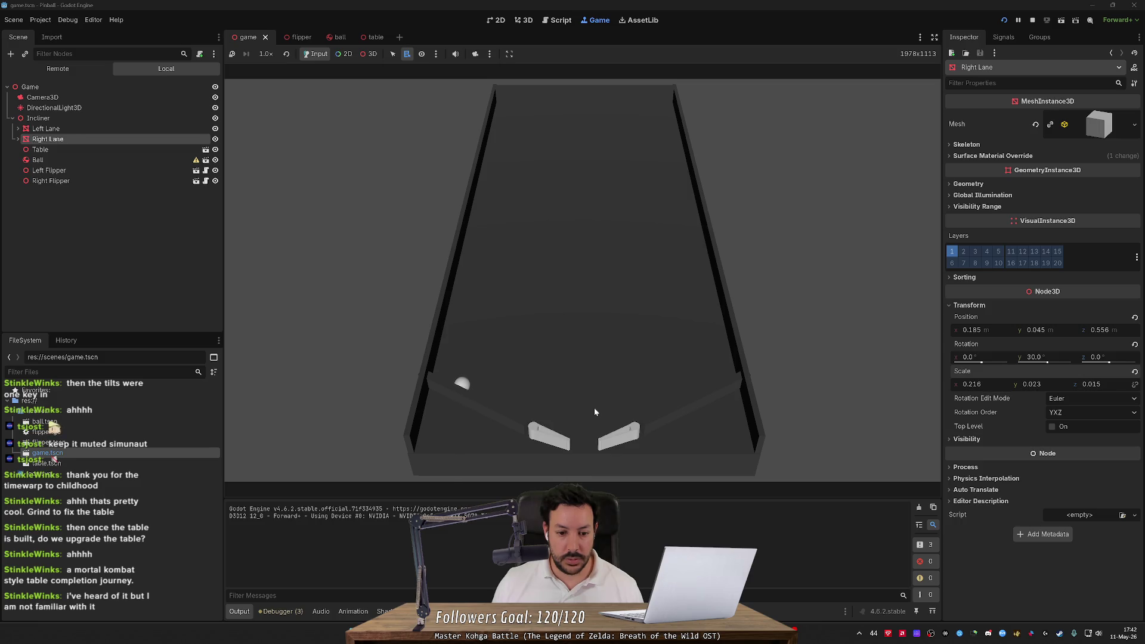
key("Left")
key("Right")
key("Left")
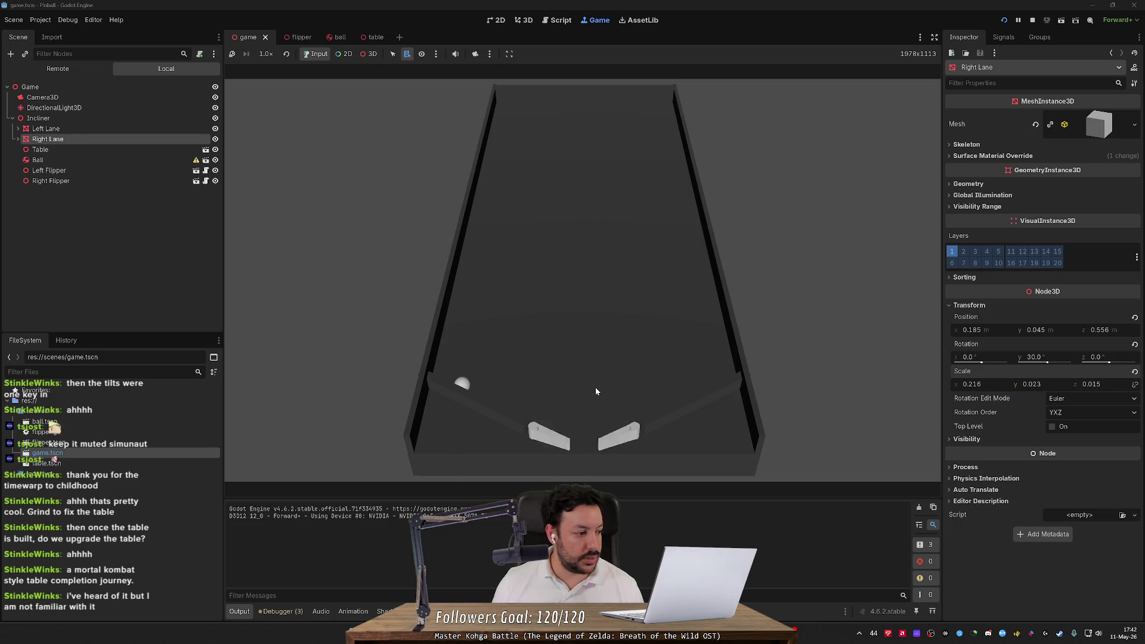
key("Right")
left_click(1004, 20)
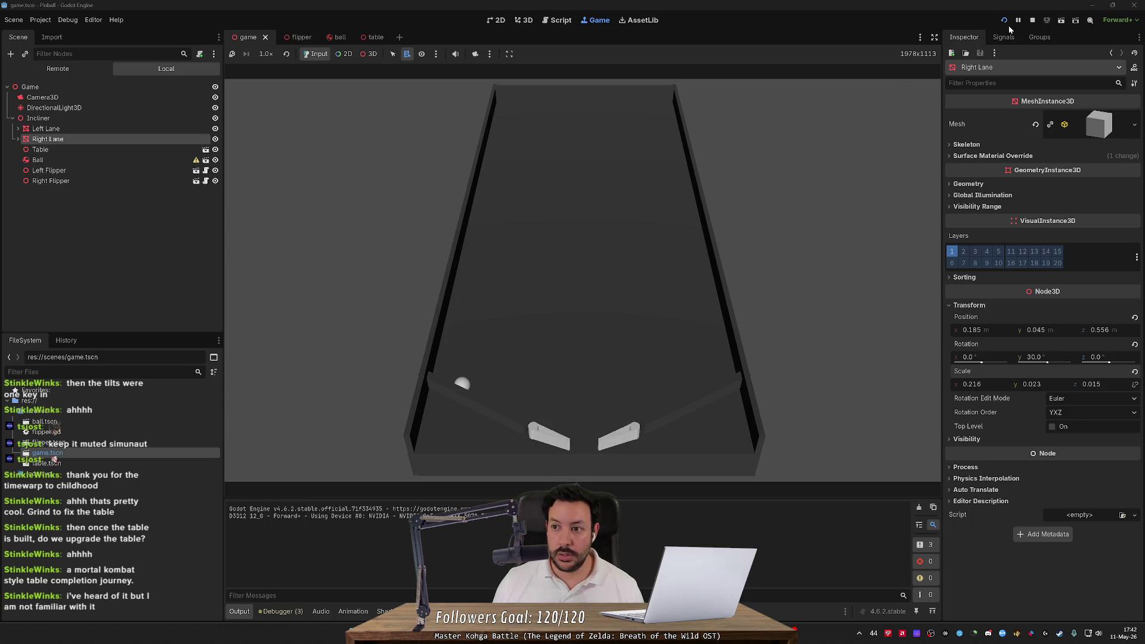
key("Left")
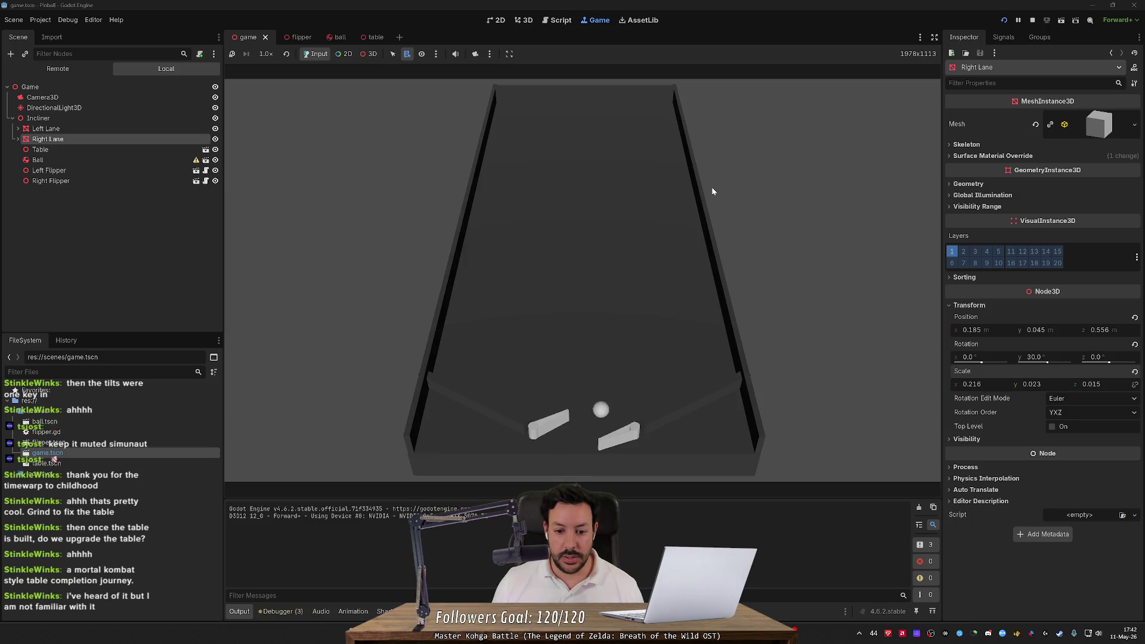